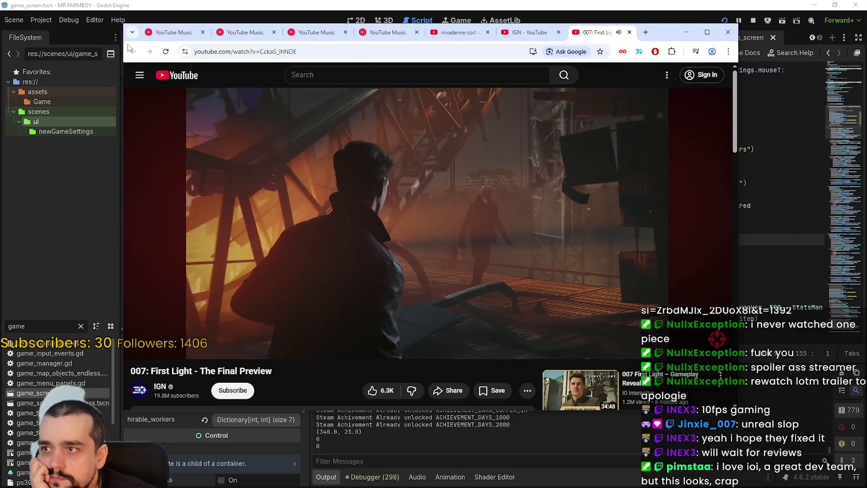
# Step: Close the 007: First Light video to get back to IGN's channel page
pyautogui.click(629, 33)
pyautogui.scroll(-2, 301, 206)
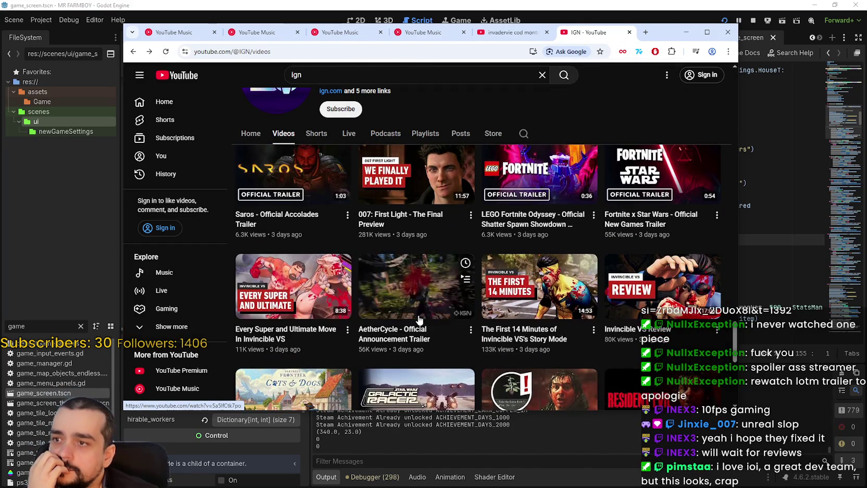
pyautogui.scroll(2, 419, 261)
pyautogui.scroll(-3, 422, 312)
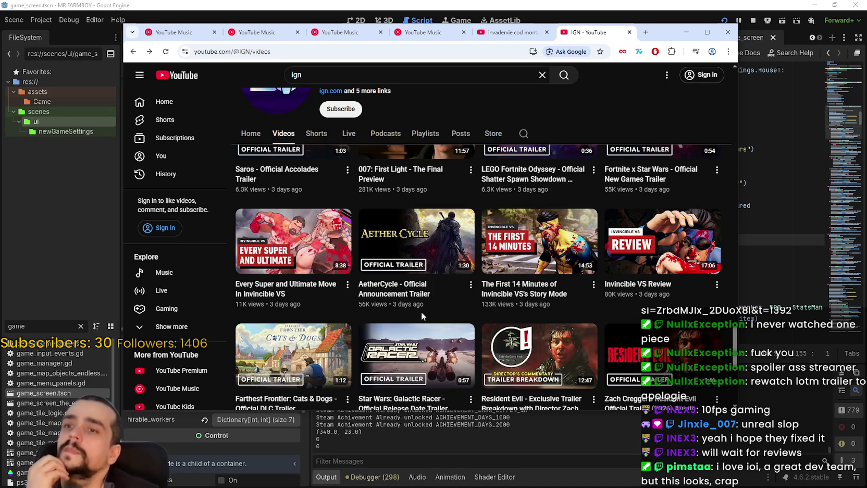
# Step: Scroll down through IGN's Videos grid of latest uploads, then return to the streamed Godot editor
pyautogui.moveTo(423, 235)
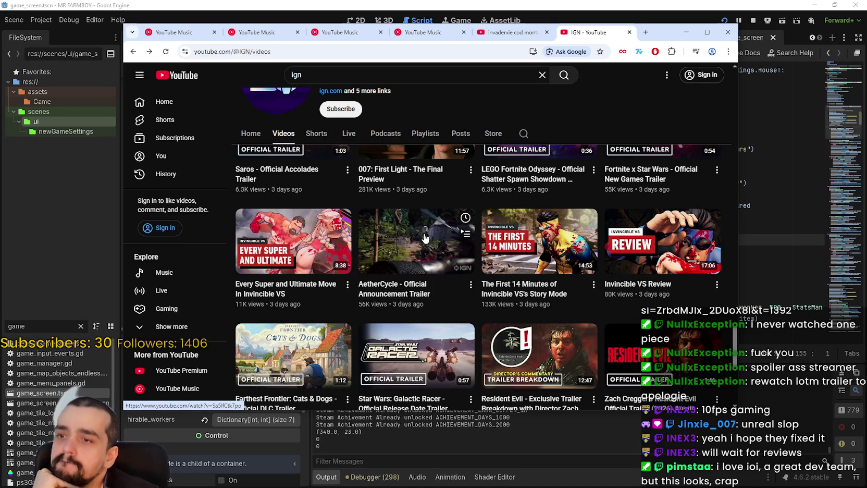
pyautogui.scroll(-2, 467, 339)
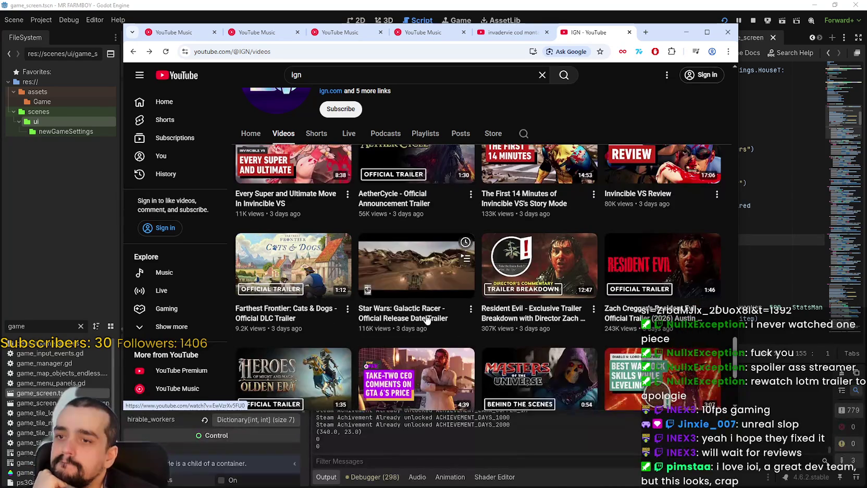
pyautogui.scroll(-2, 364, 234)
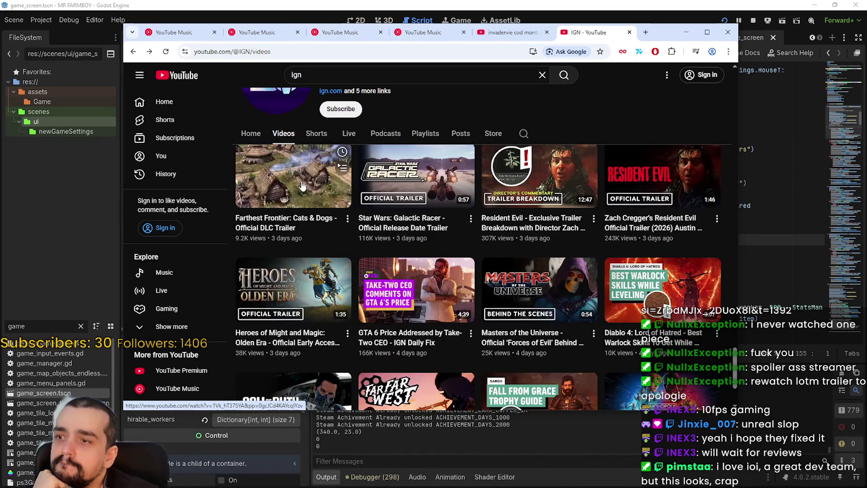
pyautogui.moveTo(337, 300)
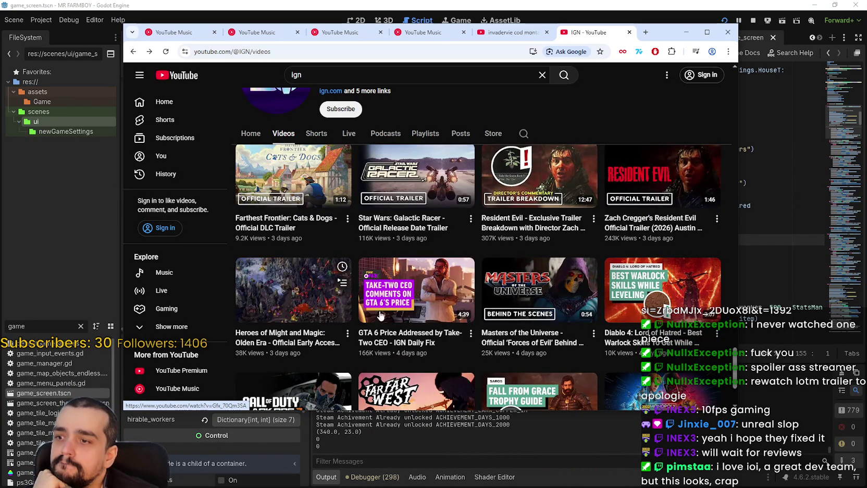
pyautogui.moveTo(681, 283)
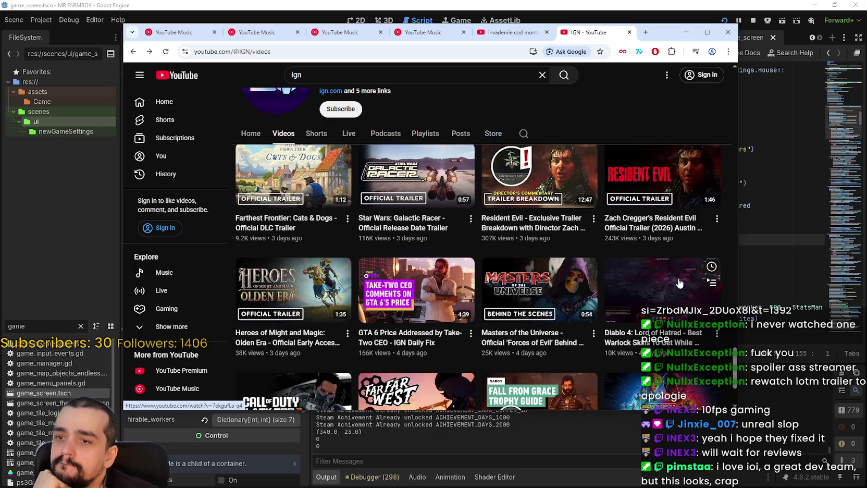
pyautogui.scroll(-2, 656, 284)
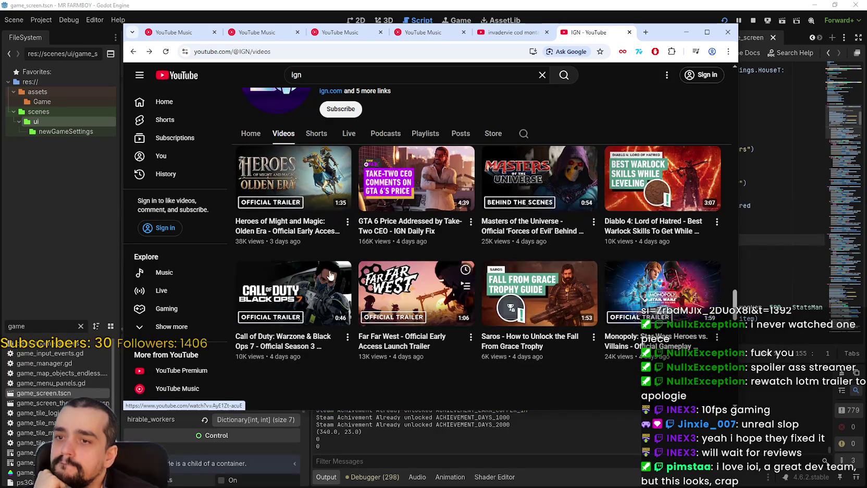
pyautogui.scroll(-3, 344, 328)
pyautogui.scroll(-3, 344, 329)
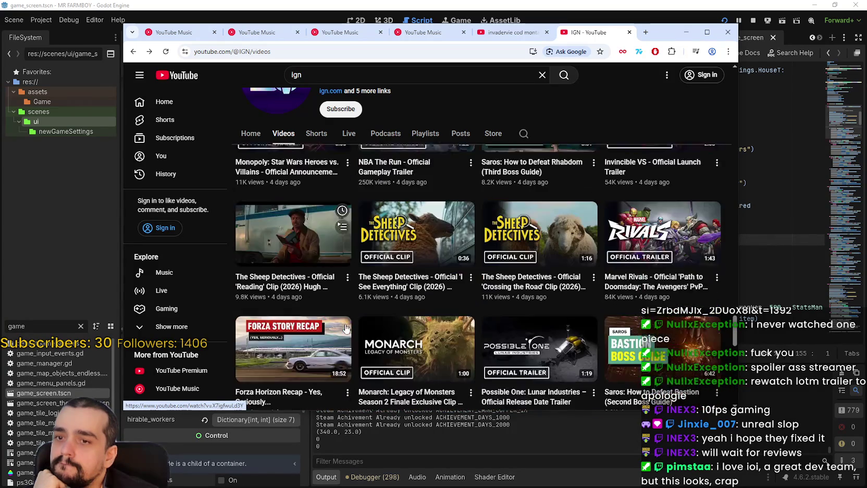
pyautogui.scroll(-2, 345, 328)
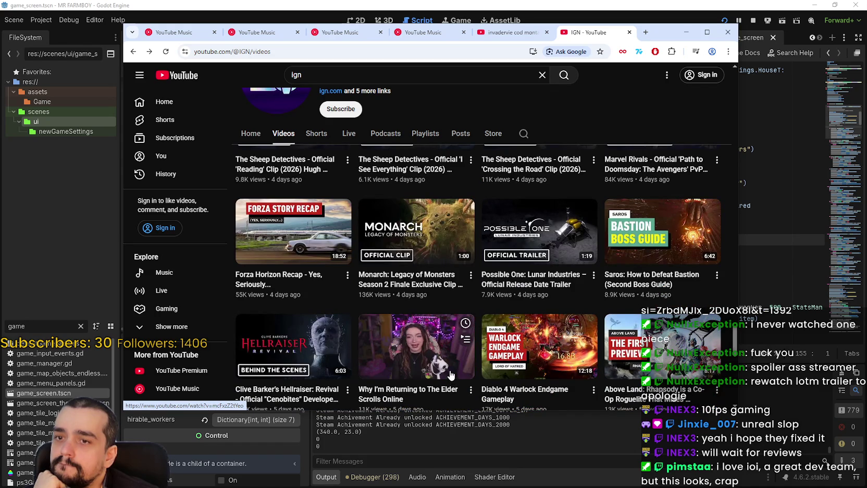
pyautogui.scroll(-2, 451, 377)
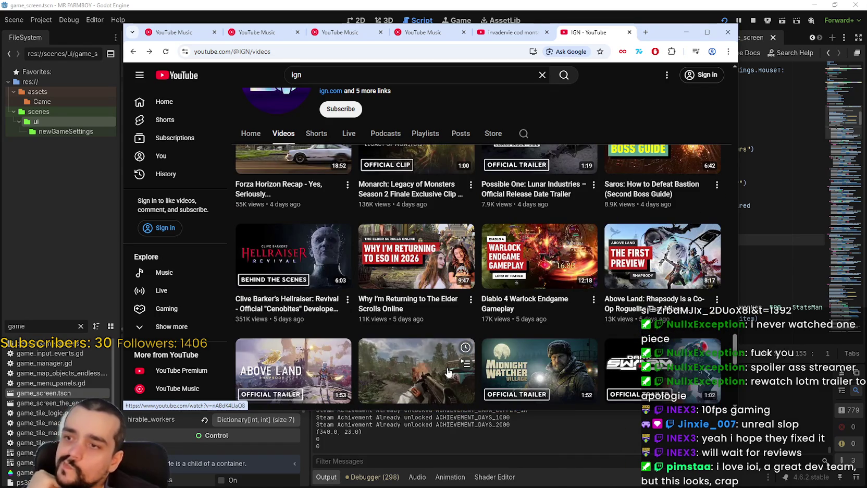
pyautogui.scroll(-2, 447, 372)
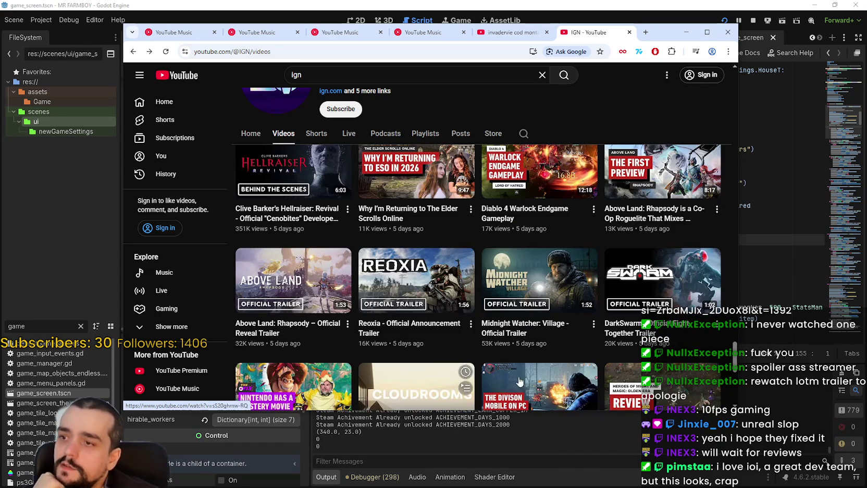
pyautogui.scroll(-2, 575, 357)
pyautogui.scroll(2, 575, 360)
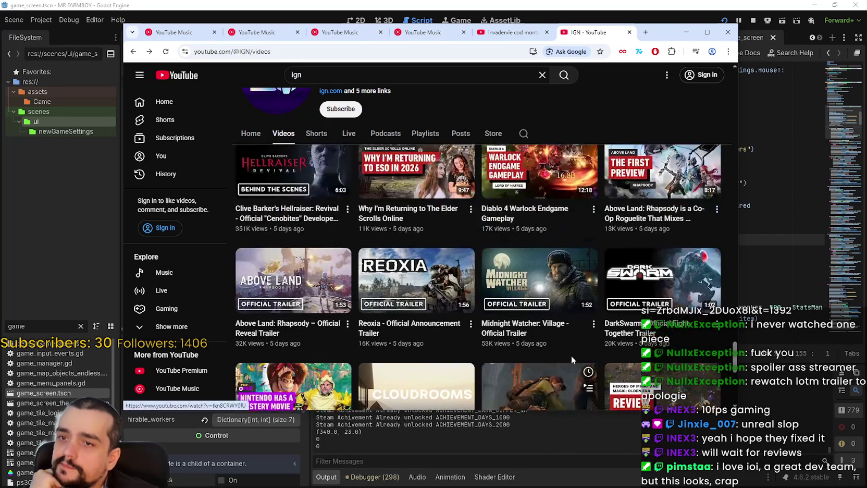
pyautogui.scroll(-2, 574, 358)
pyautogui.scroll(-2, 573, 358)
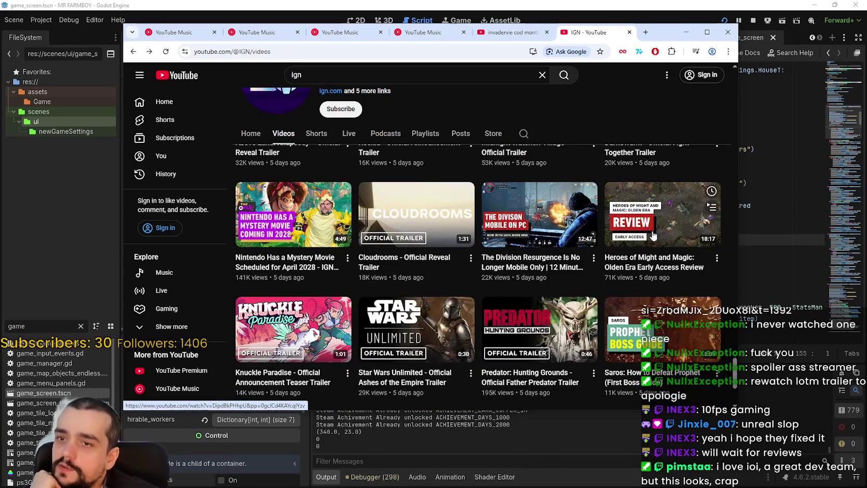
pyautogui.scroll(-3, 375, 313)
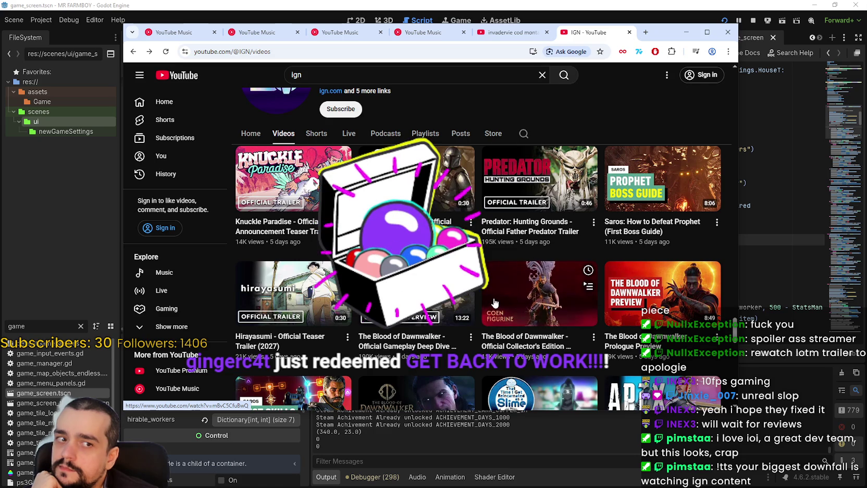
pyautogui.scroll(-1, 494, 303)
pyautogui.scroll(3, 493, 303)
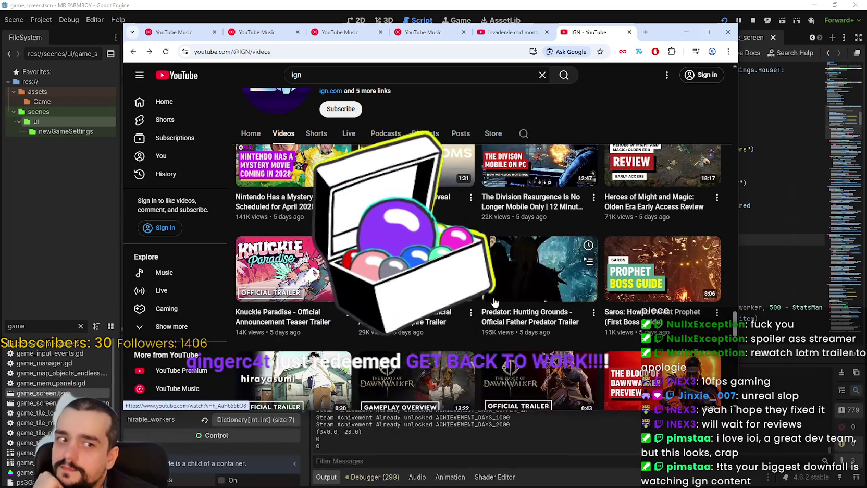
pyautogui.scroll(2, 494, 302)
pyautogui.scroll(-3, 494, 301)
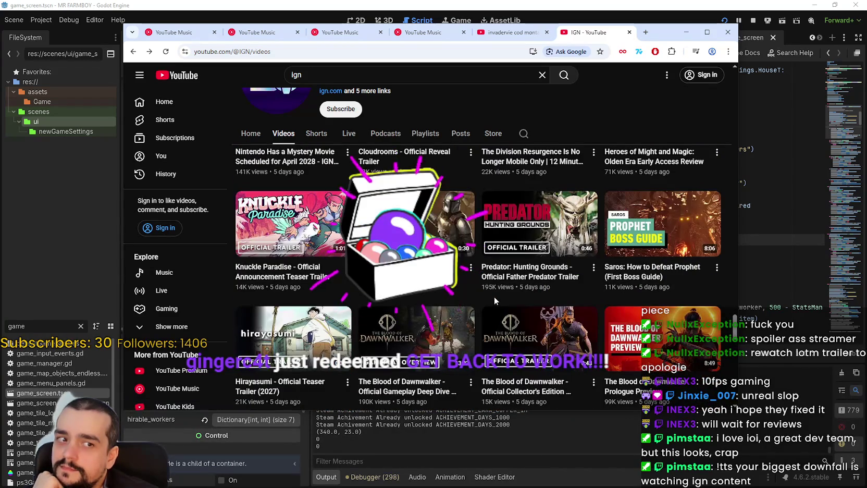
pyautogui.scroll(-2, 494, 296)
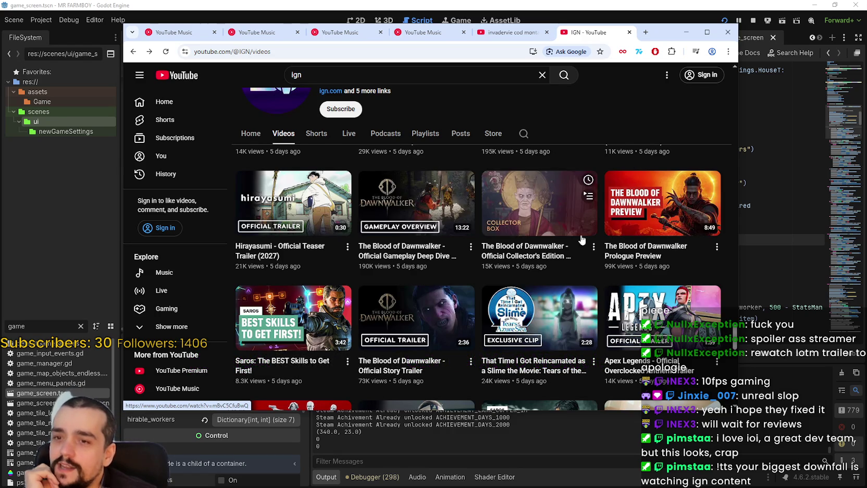
pyautogui.scroll(-2, 433, 293)
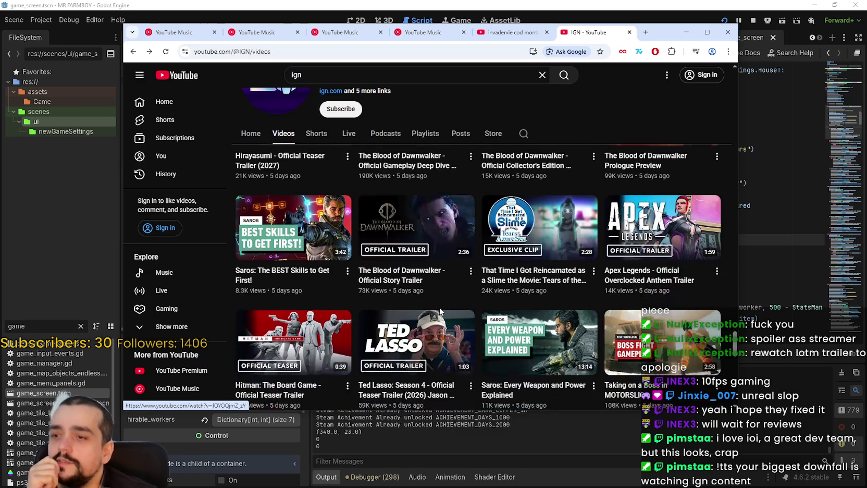
pyautogui.scroll(-3, 649, 298)
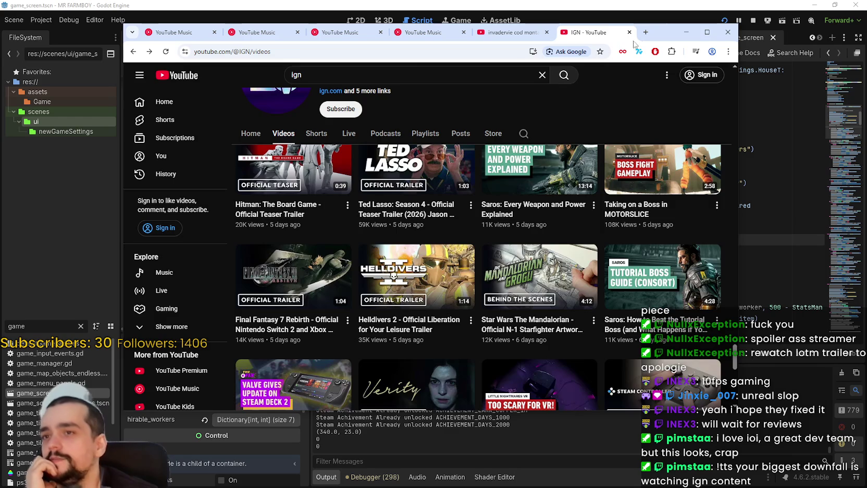
pyautogui.click(686, 32)
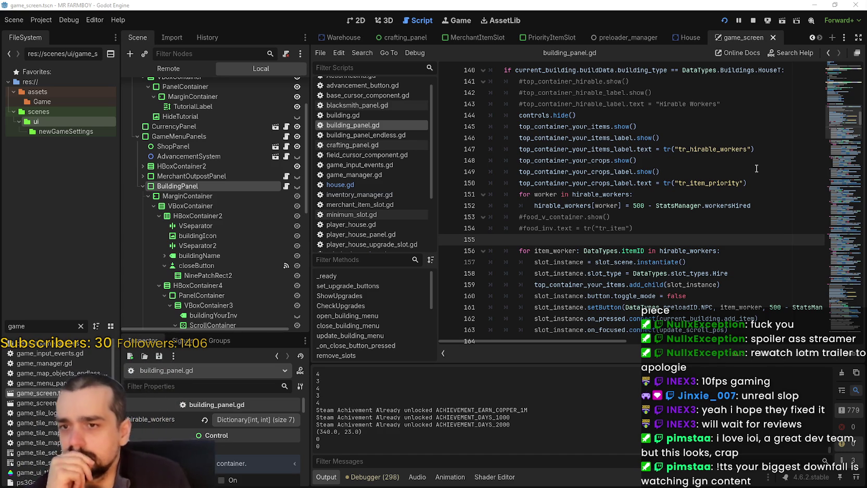
# Step: Scroll building_panel.gd down to lines 176–200 and highlight the House slot code on lines 187–192
pyautogui.scroll(-6, 703, 217)
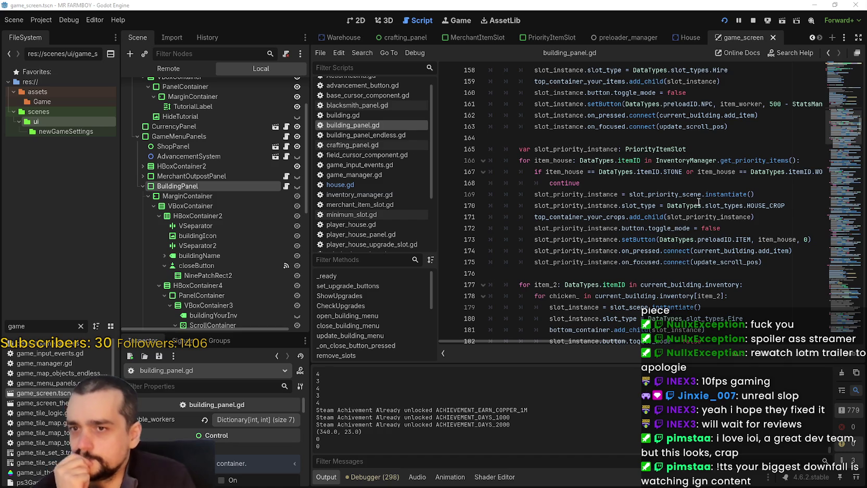
pyautogui.scroll(-5, 699, 199)
pyautogui.scroll(-1, 680, 227)
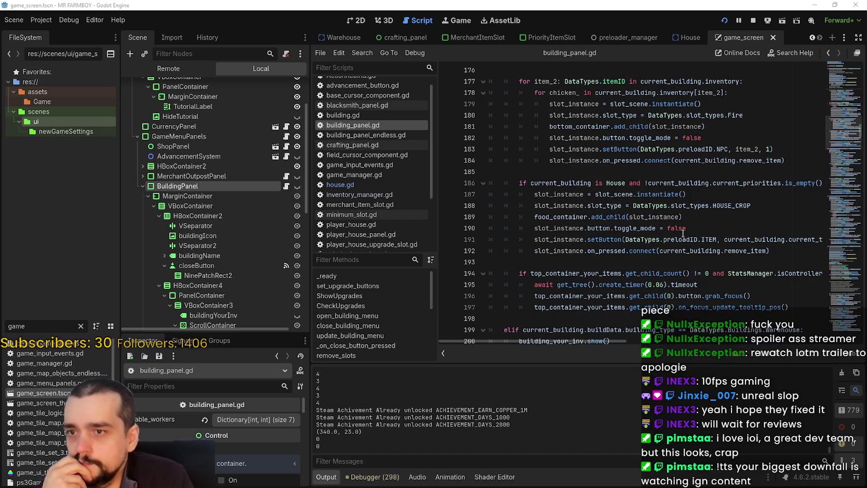
pyautogui.click(795, 248)
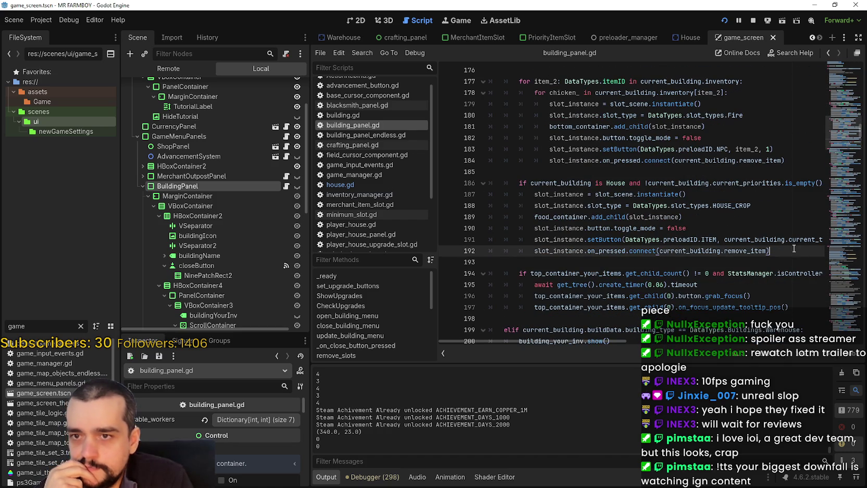
pyautogui.moveTo(780, 251)
pyautogui.mouseDown()
pyautogui.moveTo(586, 206)
pyautogui.moveTo(488, 194)
pyautogui.mouseUp()
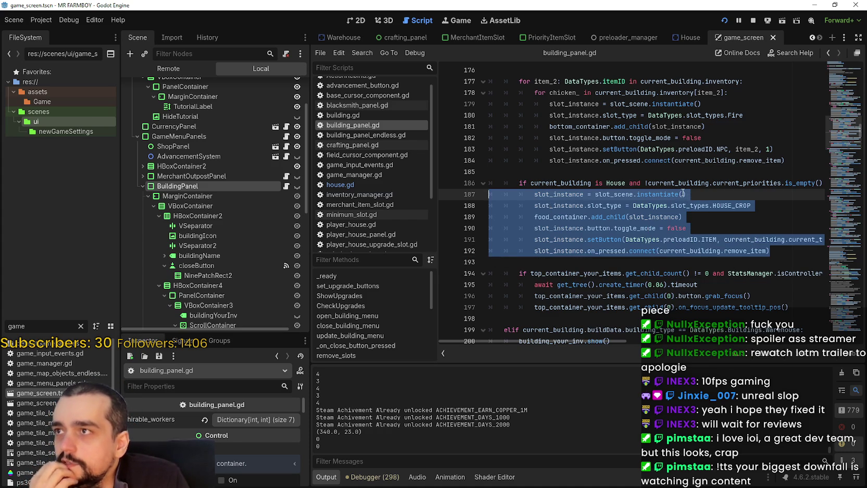
pyautogui.click(565, 195)
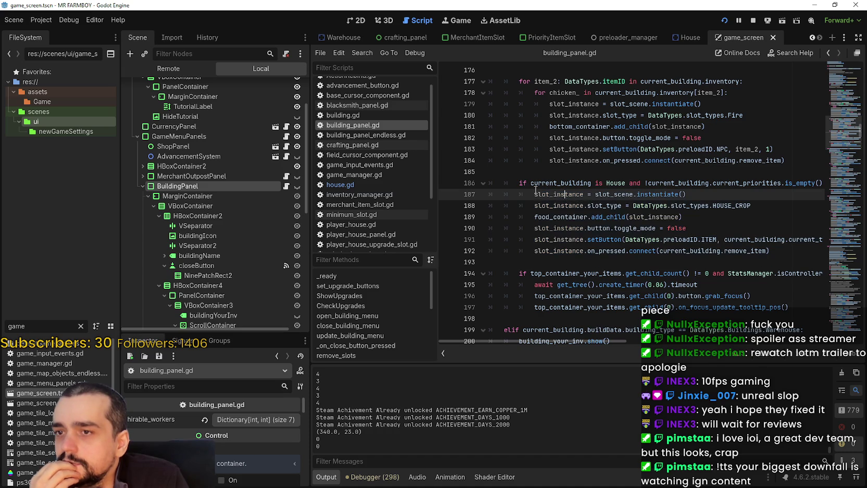
# Step: Comment out lines 187–192 and add an indented line under the current_priorities condition on line 186
pyautogui.moveTo(536, 195)
pyautogui.mouseDown()
pyautogui.moveTo(687, 195)
pyautogui.moveTo(730, 233)
pyautogui.moveTo(810, 254)
pyautogui.moveTo(521, 240)
pyautogui.moveTo(477, 199)
pyautogui.mouseUp()
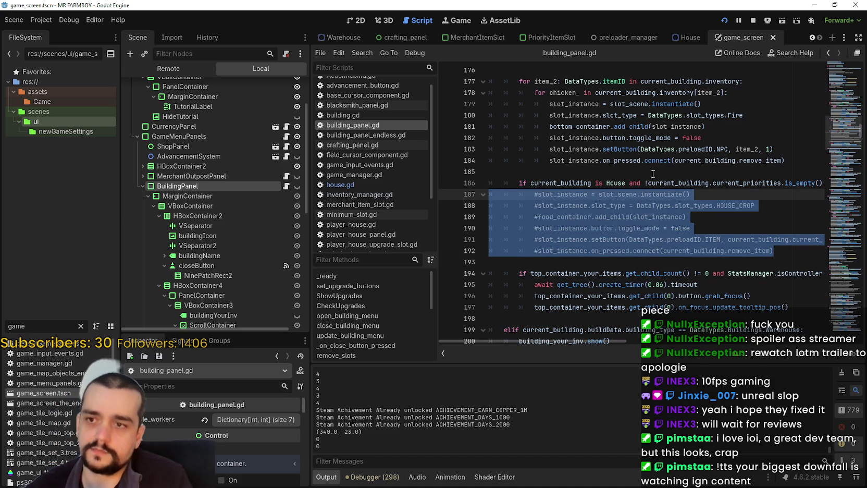
pyautogui.hotkey('ctrl', 'k')
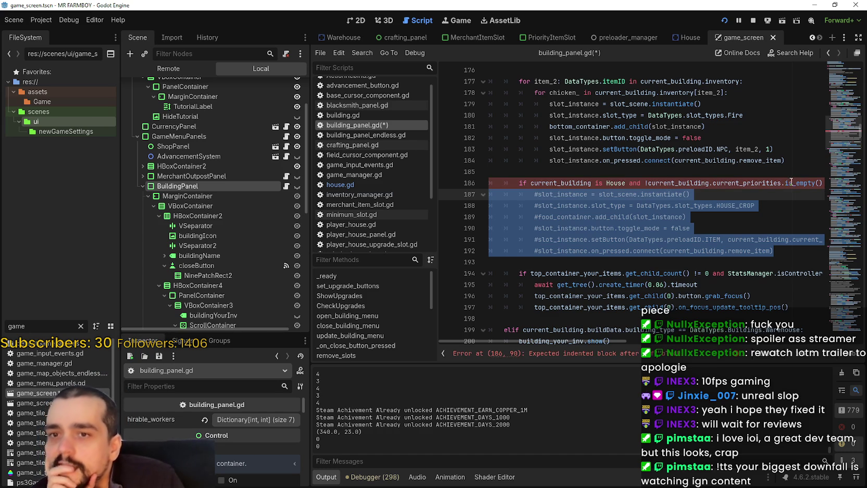
pyautogui.doubleClick(747, 182)
pyautogui.moveTo(664, 184); pyautogui.dragTo(725, 186)
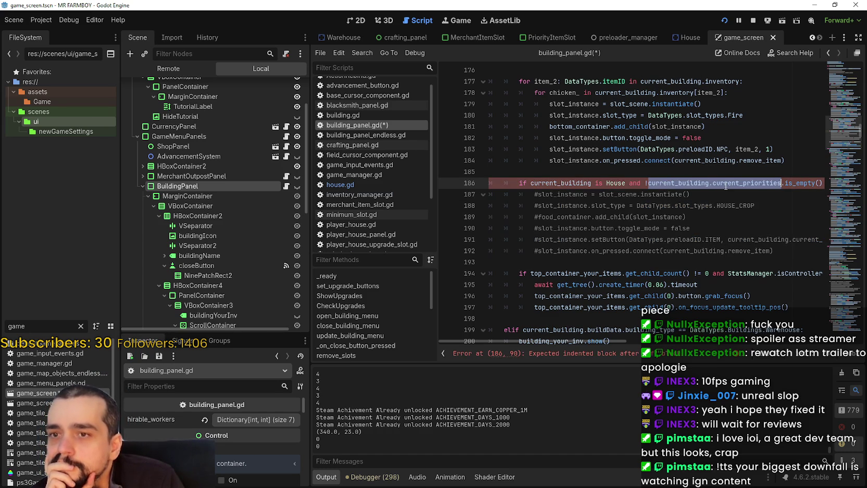
pyautogui.click(822, 184)
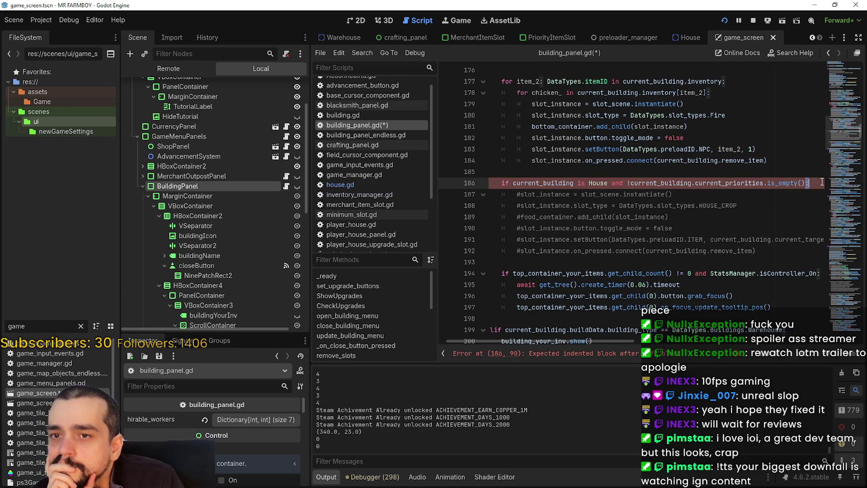
pyautogui.write(':')
pyautogui.press('Return')
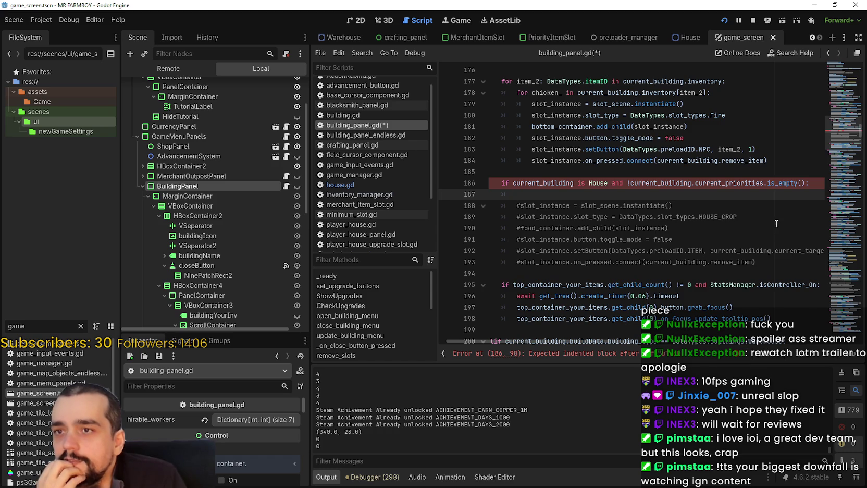
# Step: Review the code above, then return to the condition on line 186
pyautogui.scroll(4, 693, 214)
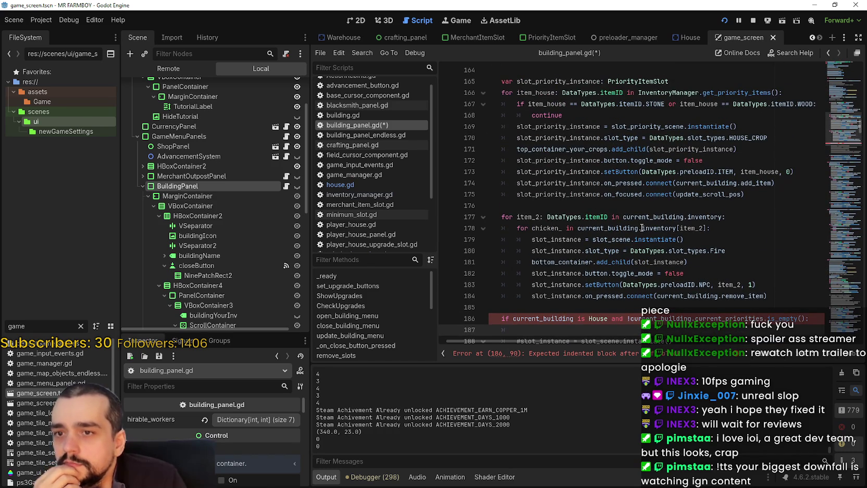
pyautogui.scroll(1, 633, 205)
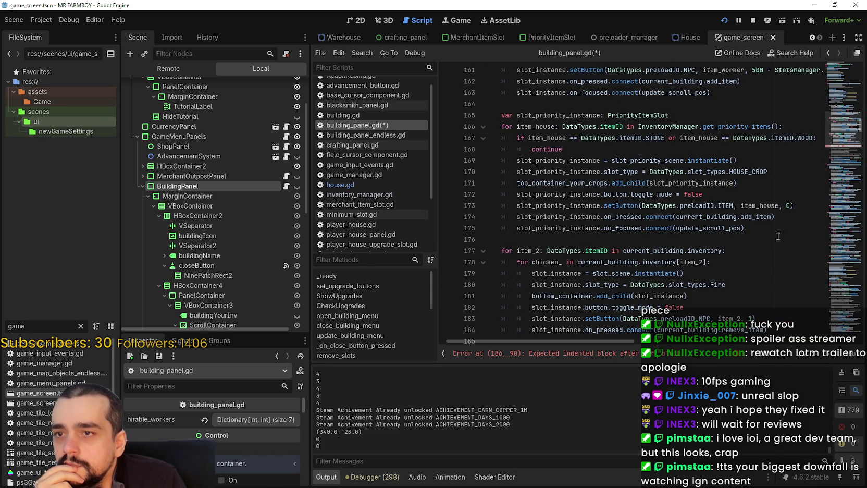
pyautogui.moveTo(780, 236); pyautogui.dragTo(426, 103)
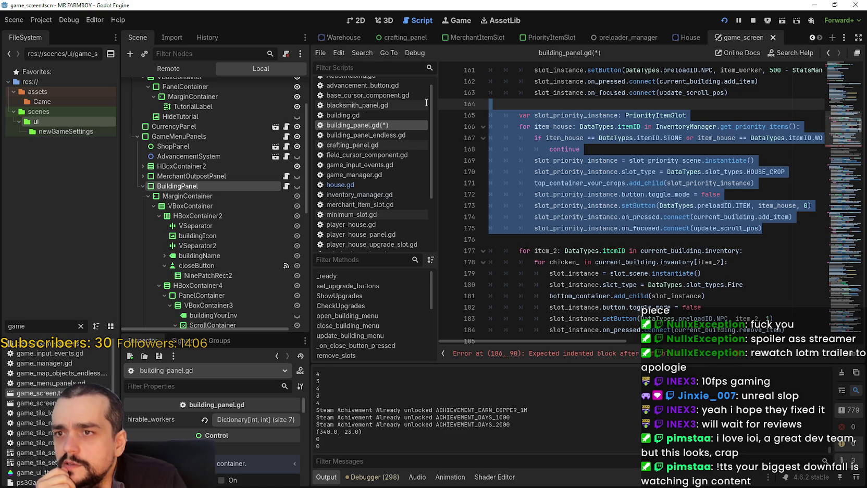
pyautogui.scroll(-3, 470, 129)
pyautogui.click(515, 254)
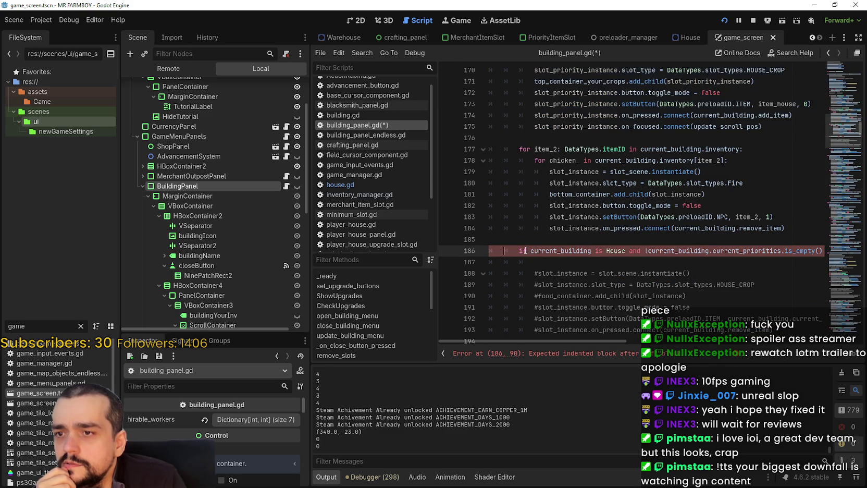
# Step: Look over the is_empty check on line 186 and the blank line 176 after the priority loop
pyautogui.scroll(-1, 515, 253)
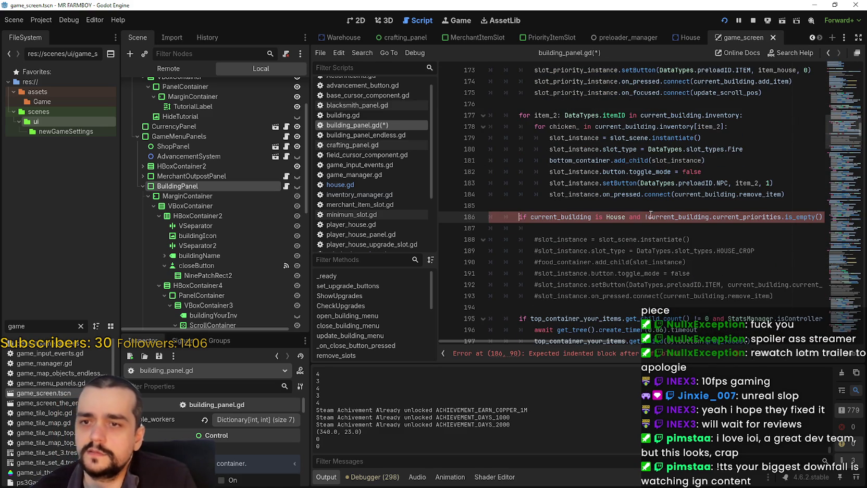
pyautogui.moveTo(645, 218); pyautogui.dragTo(814, 215)
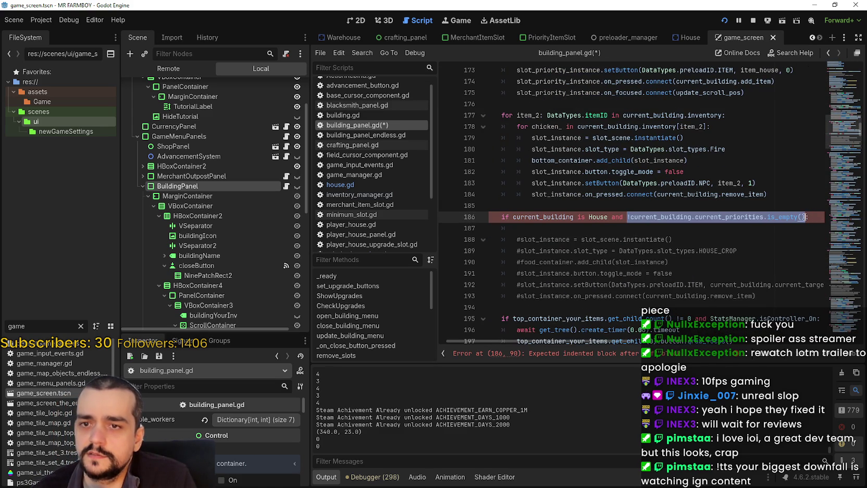
pyautogui.click(682, 231)
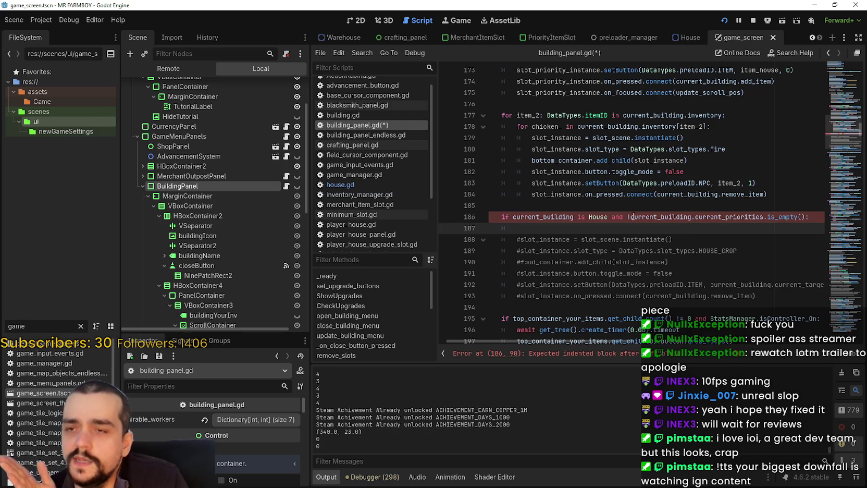
pyautogui.scroll(4, 632, 216)
pyautogui.click(542, 238)
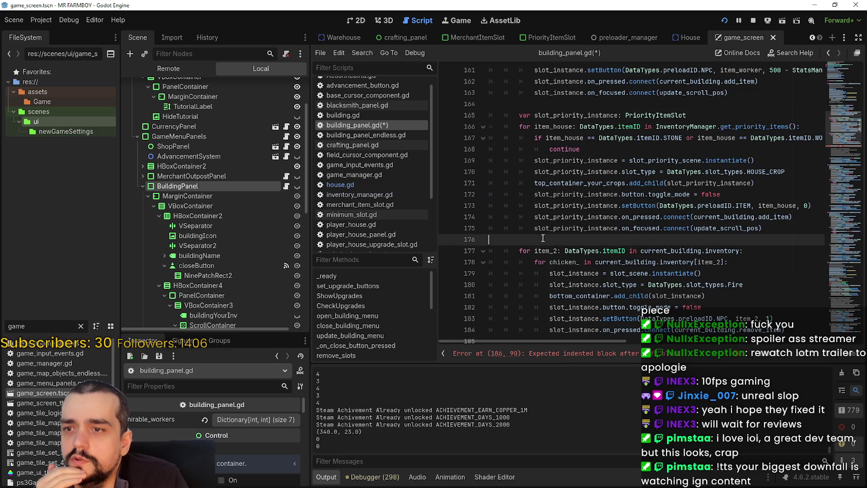
pyautogui.scroll(-3, 566, 266)
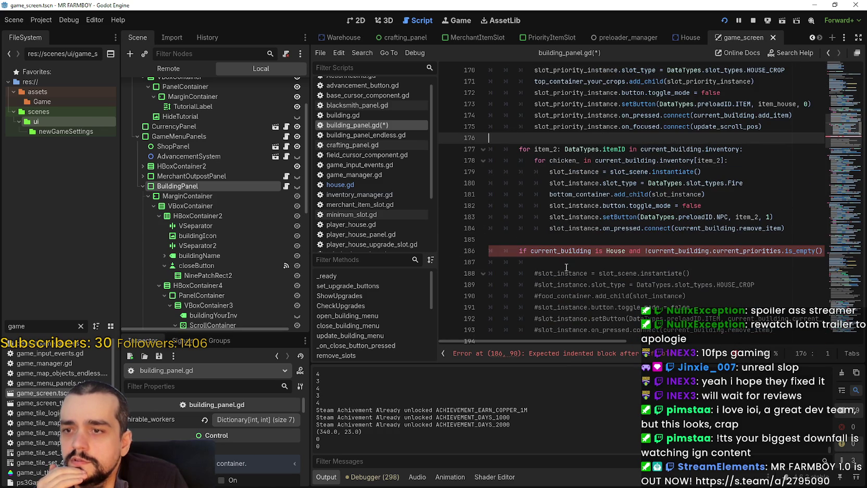
pyautogui.moveTo(599, 261); pyautogui.dragTo(490, 251)
# Step: Examine the priority loop body, its get_priority_items call and slot_priority_instance uses
pyautogui.scroll(2, 518, 94)
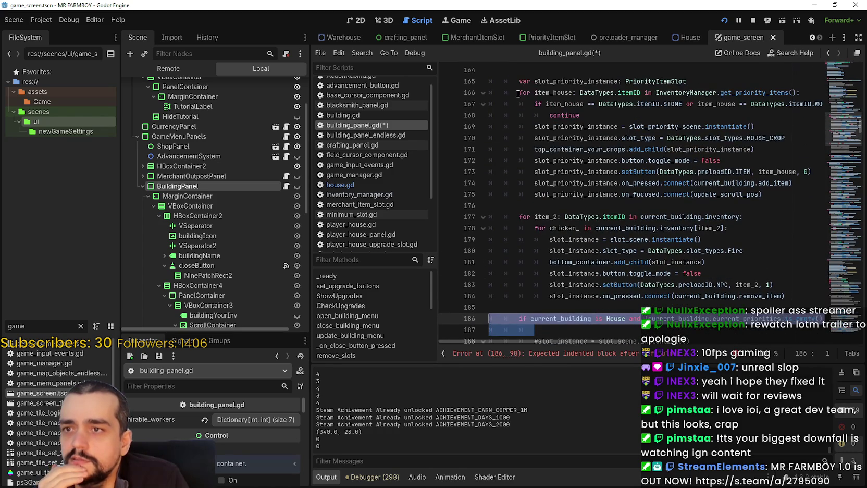
pyautogui.moveTo(760, 196)
pyautogui.mouseDown()
pyautogui.moveTo(531, 193)
pyautogui.moveTo(499, 108)
pyautogui.mouseUp()
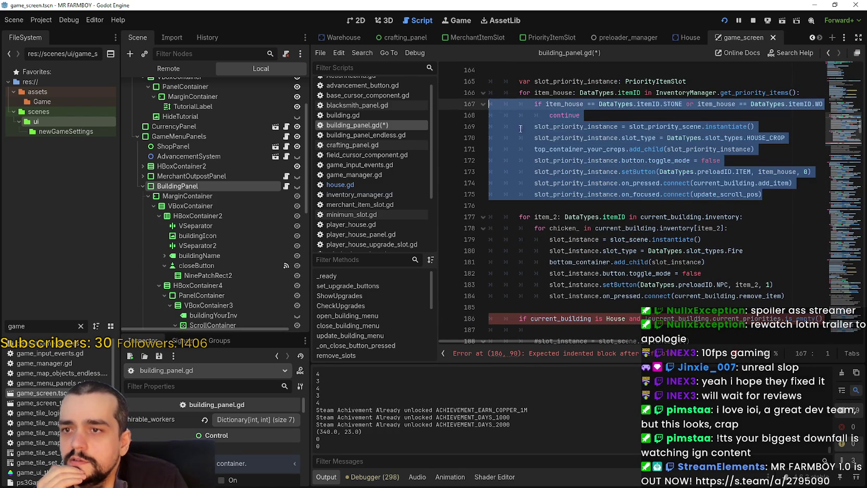
pyautogui.click(787, 211)
pyautogui.moveTo(720, 93); pyautogui.dragTo(793, 92)
pyautogui.click(679, 126)
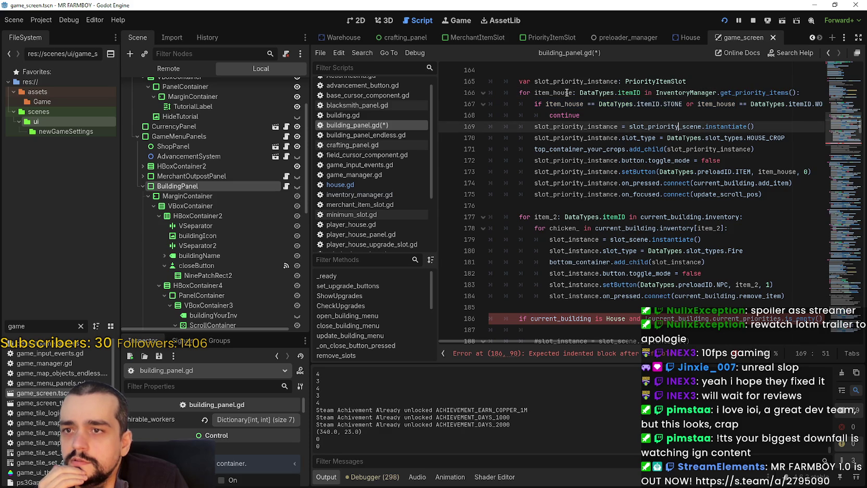
pyautogui.doubleClick(579, 126)
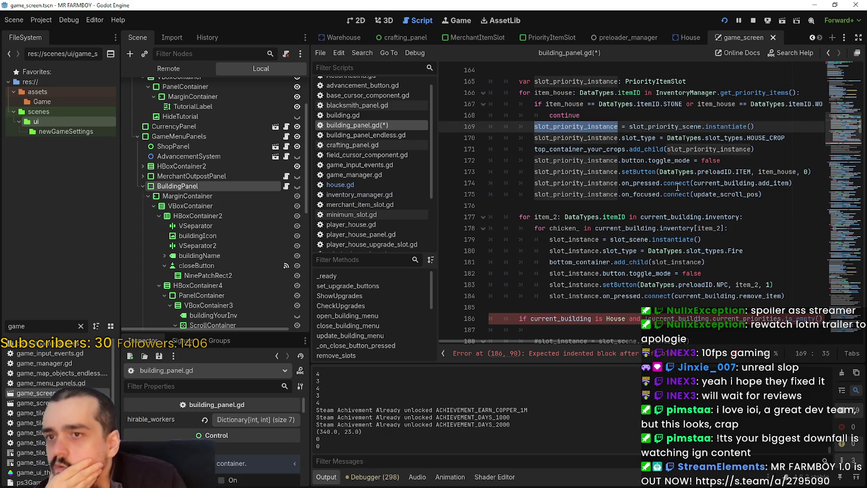
pyautogui.moveTo(677, 187)
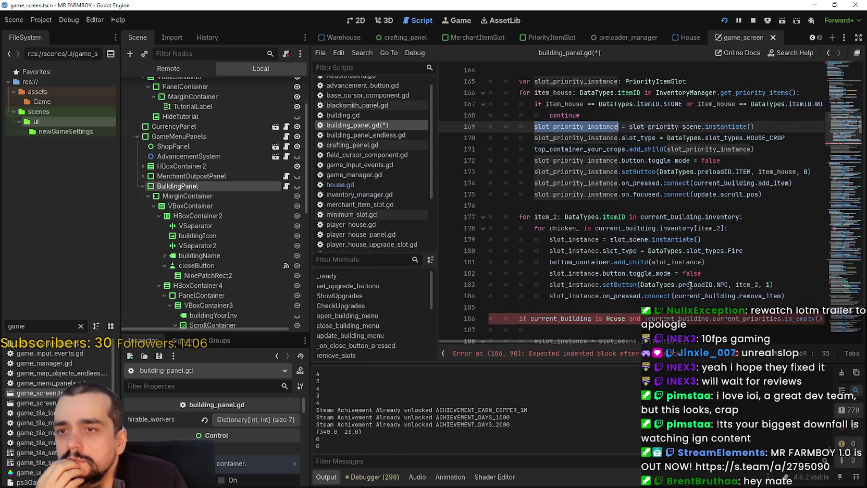
# Step: Comment out the unfinished if on line 186 by prefixing it with '#'
pyautogui.click(517, 319)
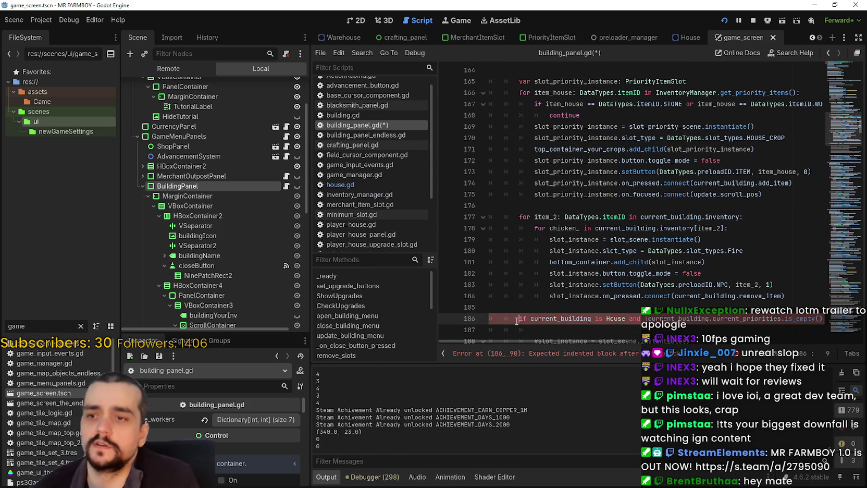
pyautogui.write('#')
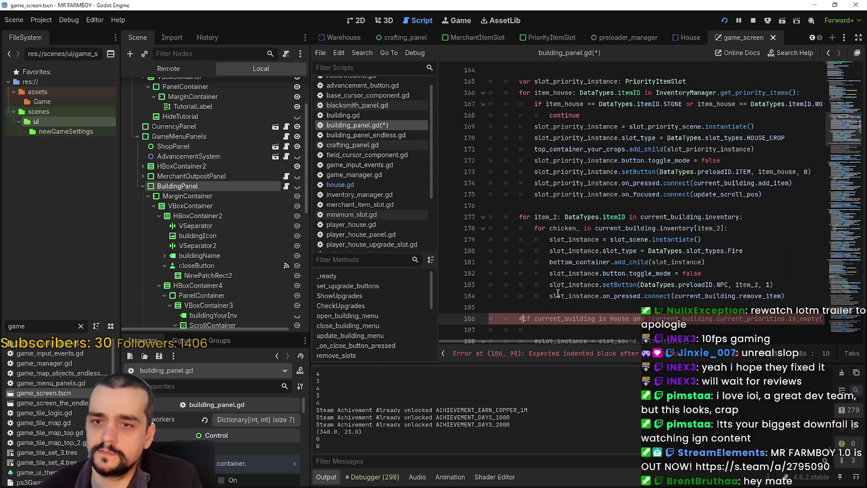
pyautogui.click(569, 329)
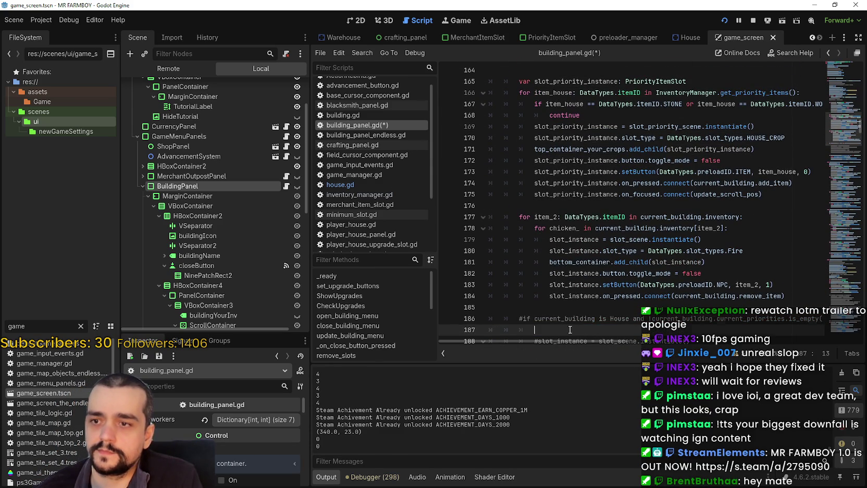
# Step: Inspect priority loop lines 167–173, including HOUSE_CROP, preloadID.ITEM and item_house
pyautogui.click(799, 107)
pyautogui.click(798, 127)
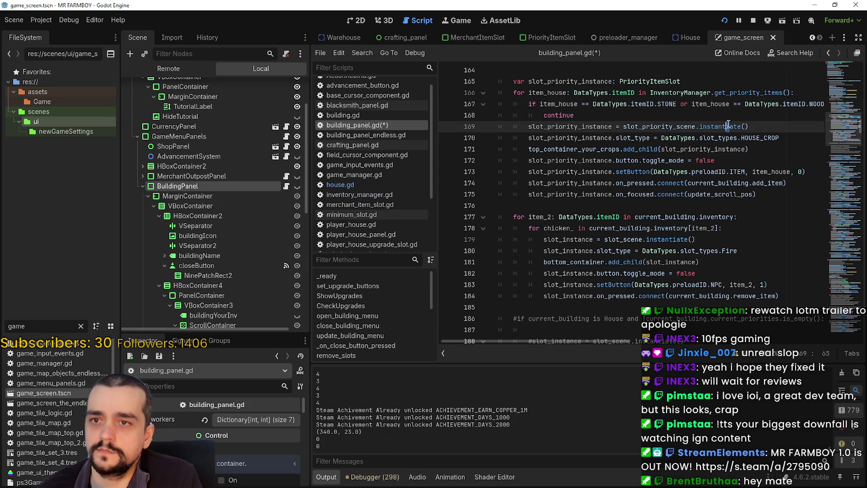
pyautogui.doubleClick(767, 139)
pyautogui.click(756, 160)
pyautogui.moveTo(745, 172); pyautogui.dragTo(700, 175)
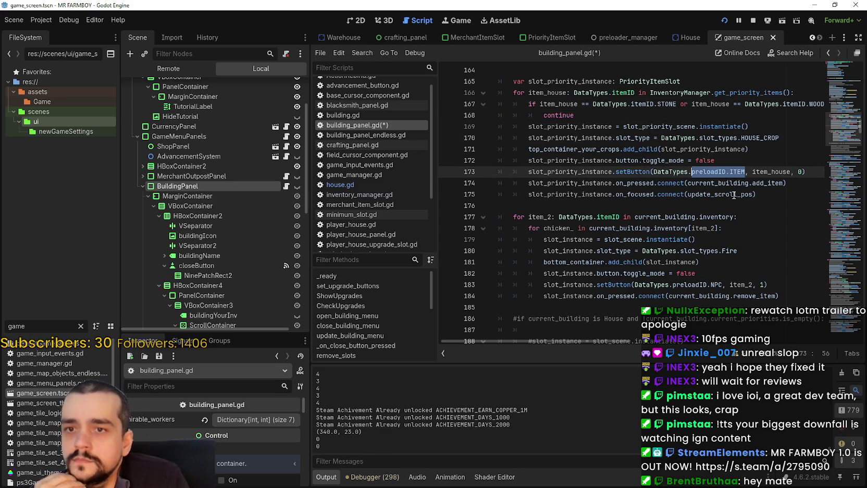
pyautogui.doubleClick(786, 172)
# Step: Trace item_house back to line 167 and move to the end of line 175
pyautogui.moveTo(745, 115)
pyautogui.mouseDown()
pyautogui.moveTo(813, 104)
pyautogui.moveTo(478, 105)
pyautogui.mouseUp()
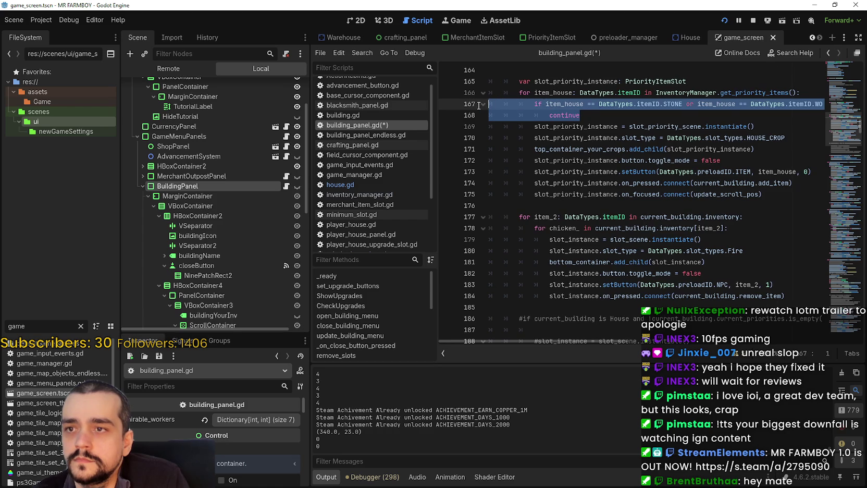
pyautogui.doubleClick(562, 104)
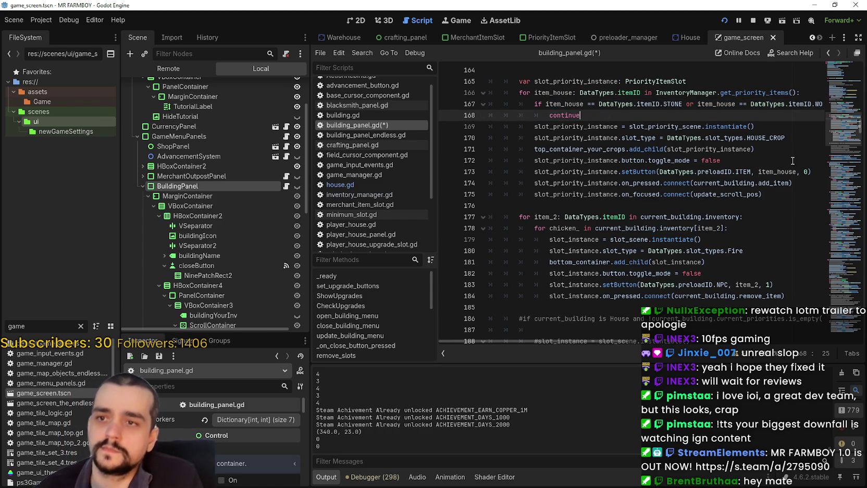
pyautogui.click(755, 160)
pyautogui.click(693, 117)
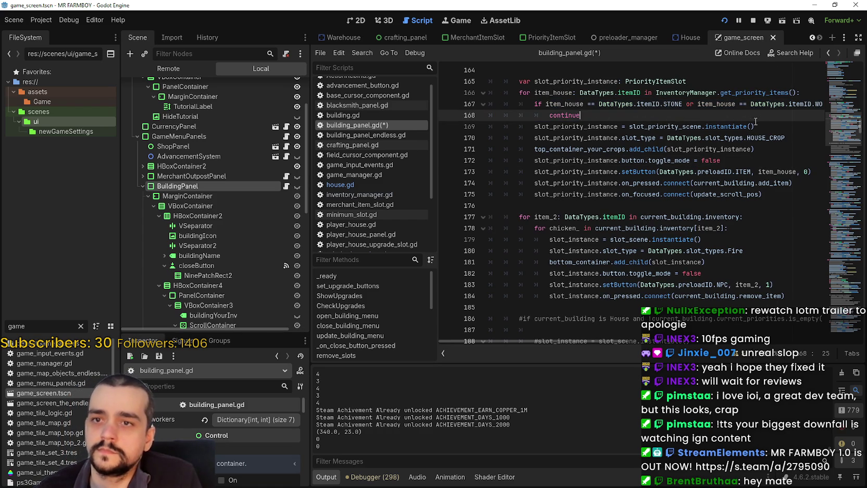
pyautogui.click(739, 159)
pyautogui.click(775, 142)
pyautogui.press('Down')
pyautogui.press('Down')
pyautogui.press('Down')
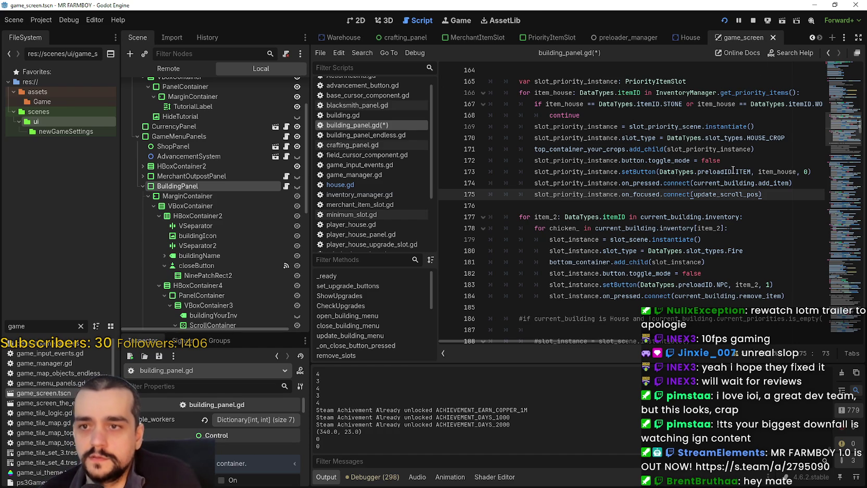
# Step: Open a new indented line 176 directly after the priority-slot loop's last line
pyautogui.doubleClick(774, 171)
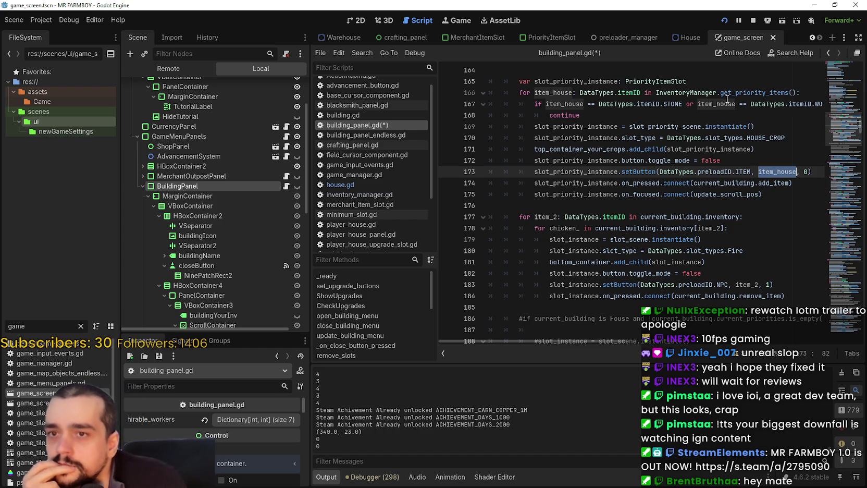
pyautogui.click(811, 171)
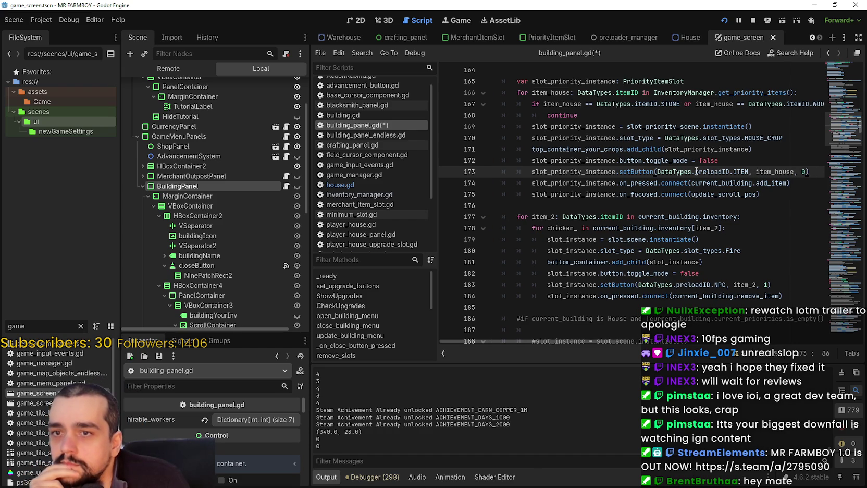
pyautogui.moveTo(737, 171)
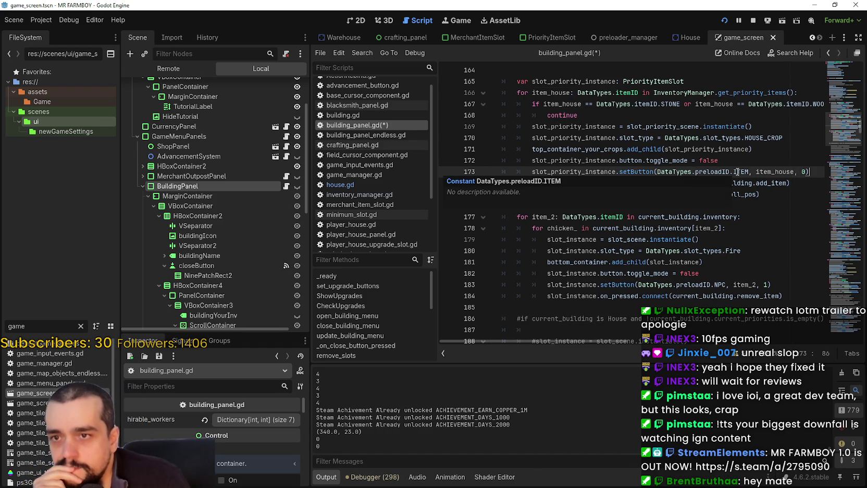
pyautogui.press('Down')
pyautogui.press('Down')
pyautogui.press('Return')
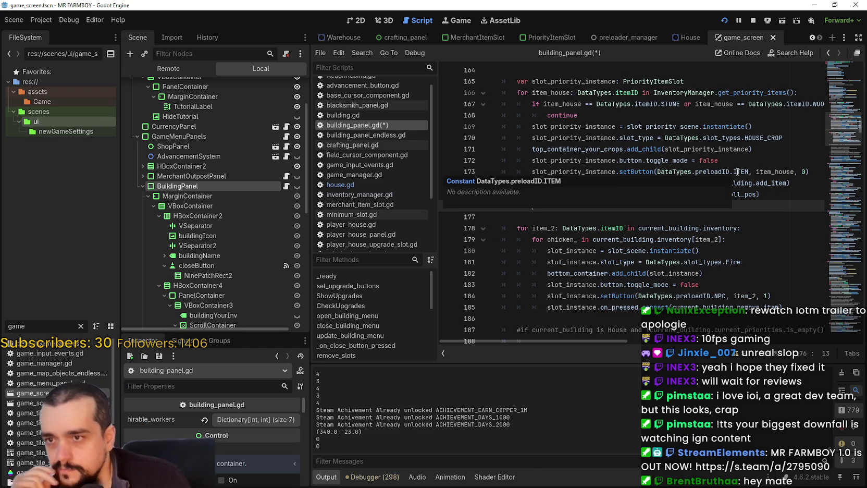
# Step: Write 'if current_building.current_priorities.has(item_house)' on line 176 and open an indented line below
pyautogui.write('if')
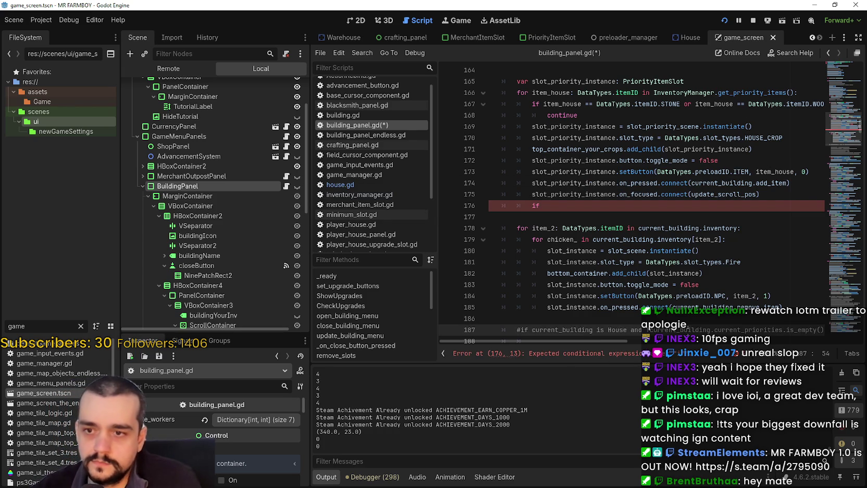
pyautogui.moveTo(649, 330); pyautogui.dragTo(783, 329)
pyautogui.hotkey('ctrl', 'c')
pyautogui.click(545, 204)
pyautogui.hotkey('ctrl', 'v')
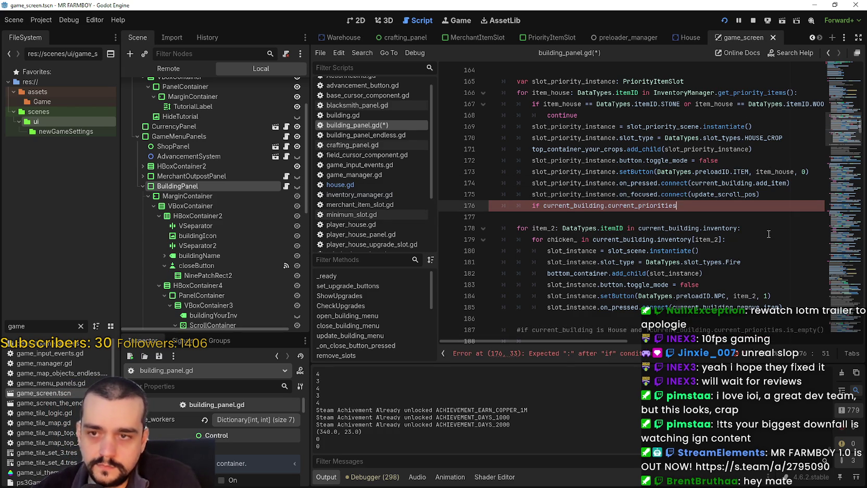
pyautogui.write('.has(')
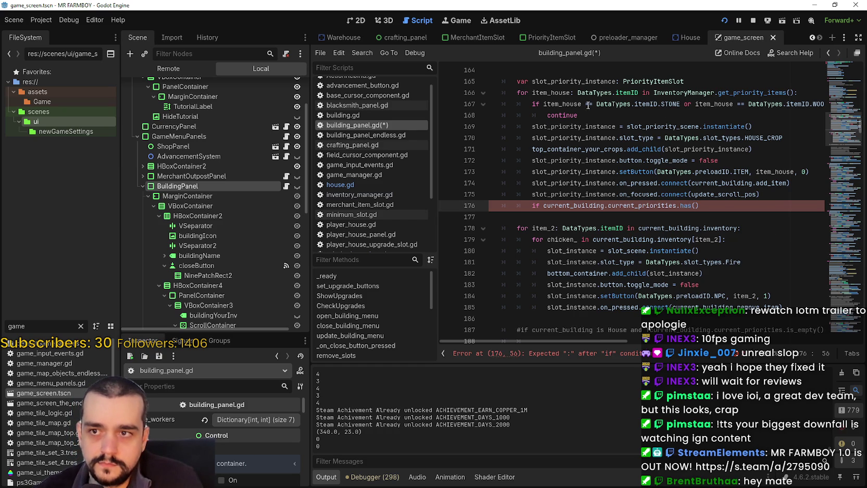
pyautogui.doubleClick(563, 104)
pyautogui.hotkey('ctrl', 'c')
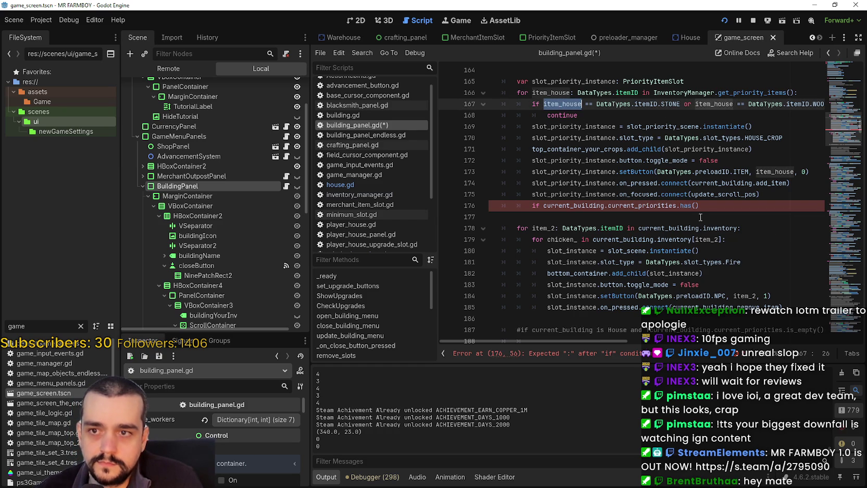
pyautogui.click(696, 208)
pyautogui.hotkey('ctrl', 'v')
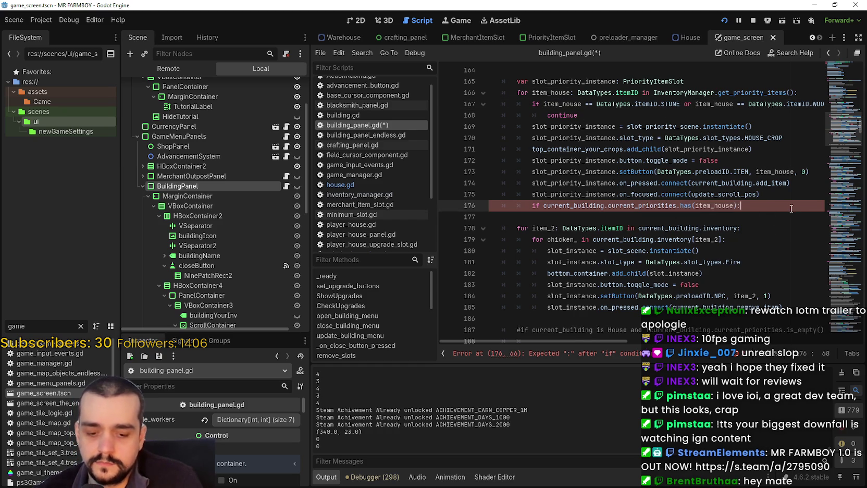
pyautogui.press('Return')
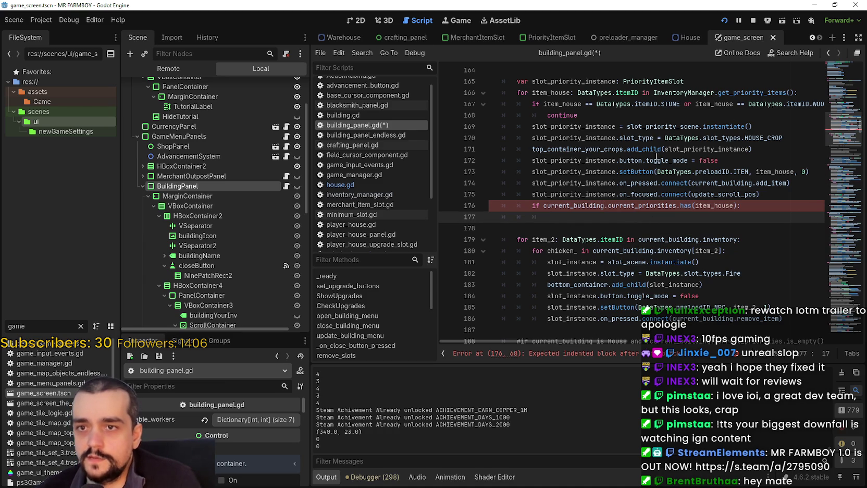
# Step: Paste slot_priority_instance.button onto line 177 and switch to the PriorityItemSlot scene
pyautogui.moveTo(740, 168)
pyautogui.mouseDown()
pyautogui.moveTo(554, 160)
pyautogui.moveTo(623, 161)
pyautogui.mouseUp()
pyautogui.click(554, 160)
pyautogui.doubleClick(563, 161)
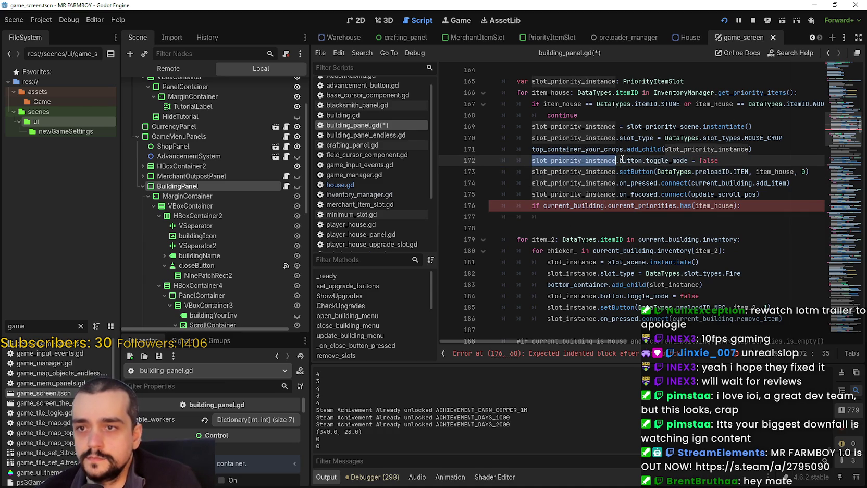
pyautogui.click(572, 217)
pyautogui.hotkey('ctrl', 'v')
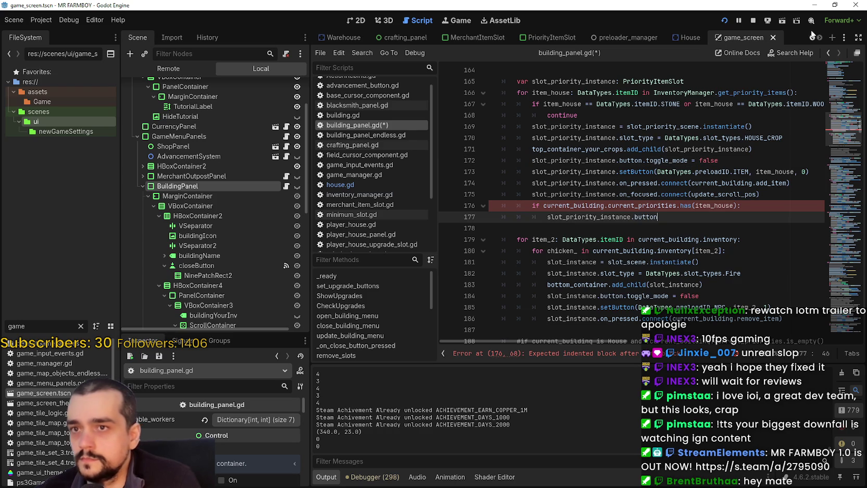
pyautogui.click(559, 36)
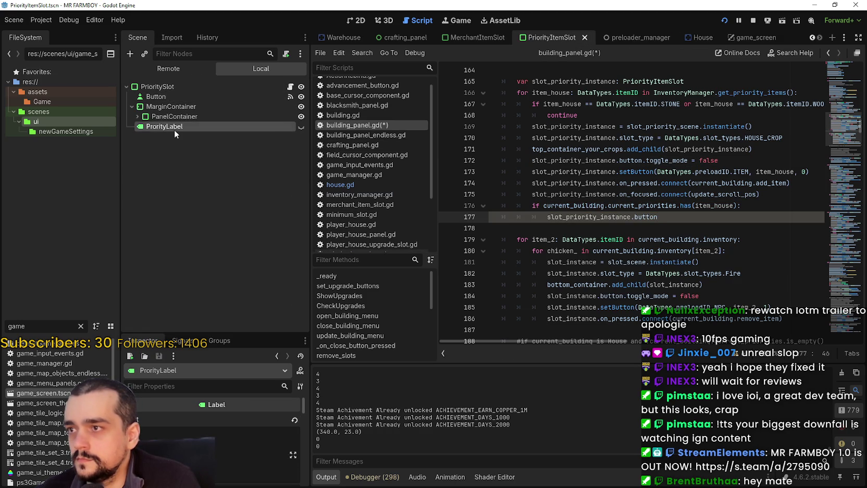
# Step: Change line 177 to call slot_priority_instance.priority_label.show()
pyautogui.doubleClick(576, 216)
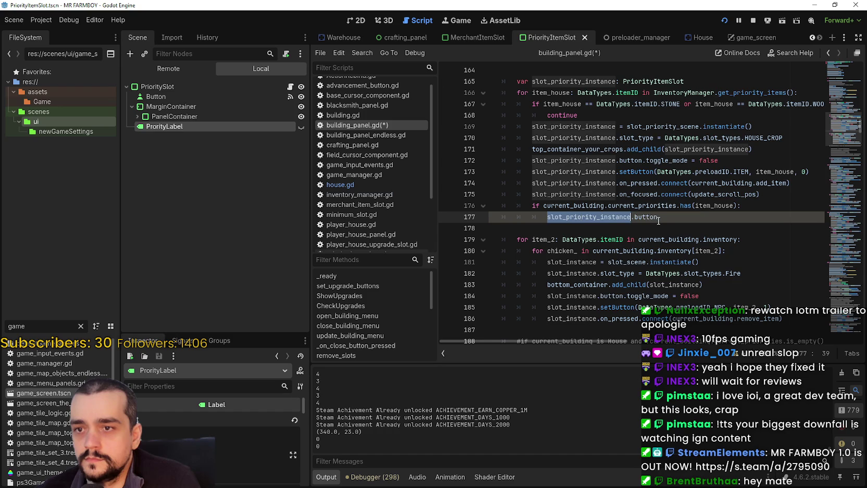
pyautogui.doubleClick(646, 216)
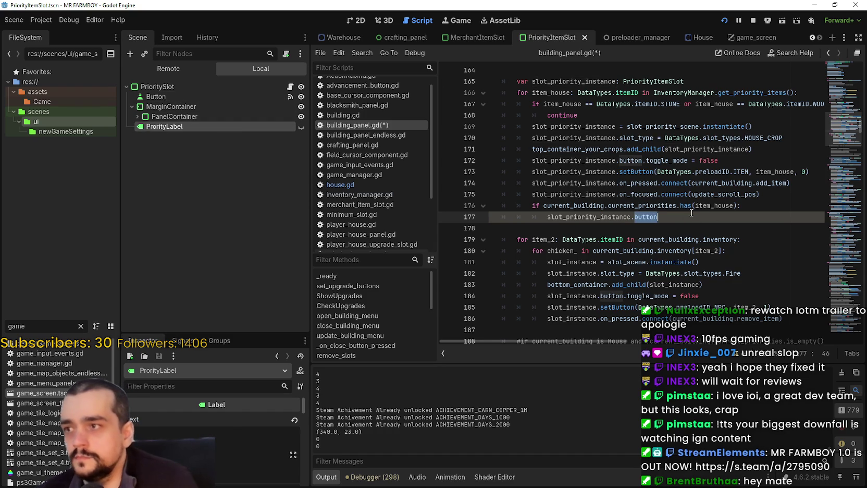
pyautogui.write('priori')
pyautogui.write('ty_label.')
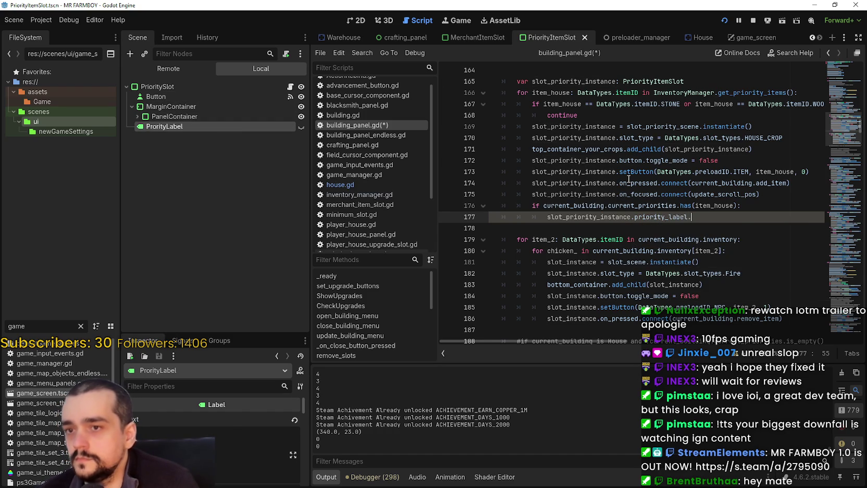
pyautogui.write('show(')
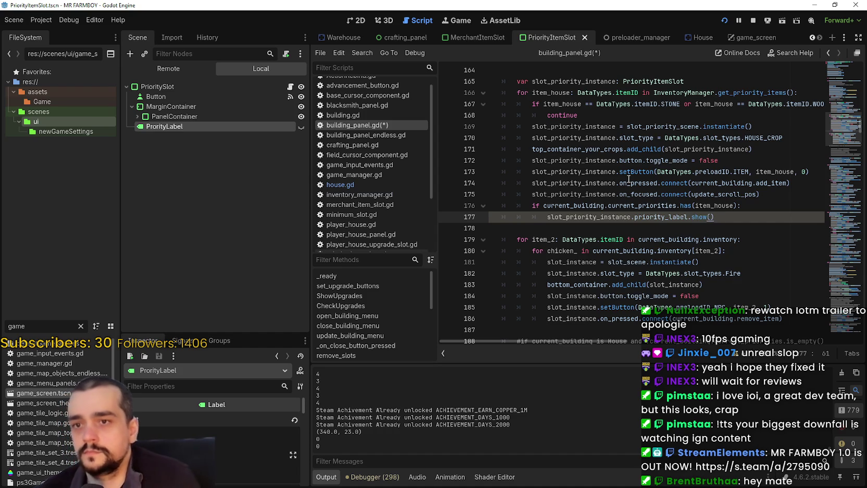
pyautogui.press('Return')
# Step: Start line 178 with a pasted 'current_building.current_priorities.' expression
pyautogui.click(578, 205)
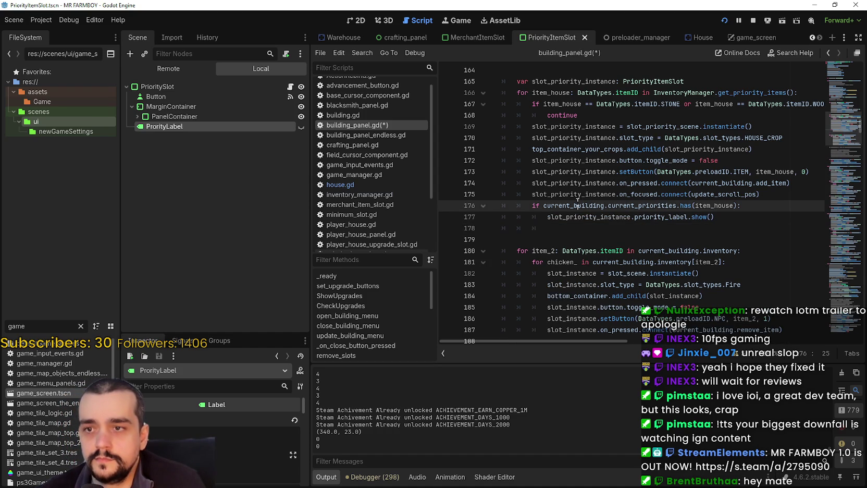
pyautogui.doubleClick(633, 205)
pyautogui.moveTo(633, 206); pyautogui.dragTo(560, 203)
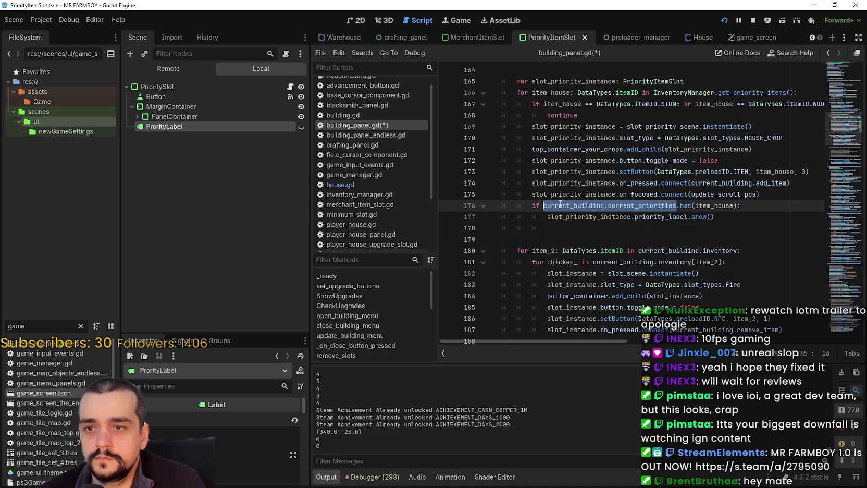
pyautogui.hotkey('ctrl', 'c')
pyautogui.click(625, 228)
pyautogui.hotkey('ctrl', 'v')
pyautogui.write('.')
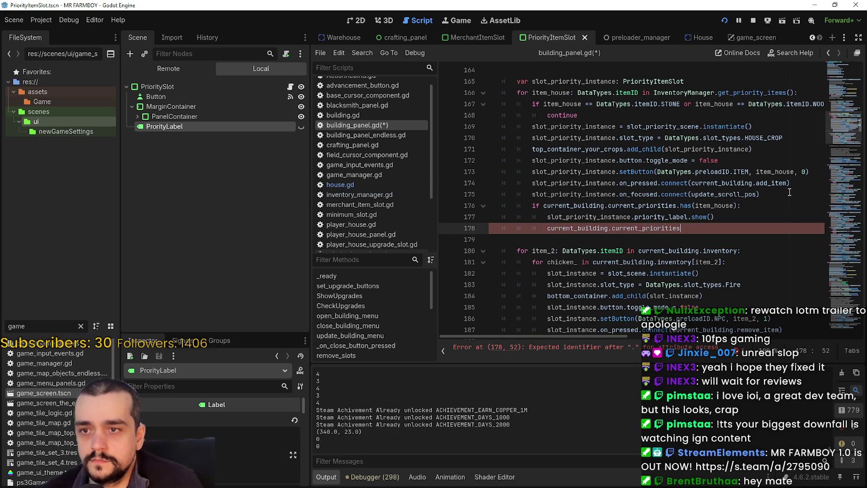
# Step: Rewrite line 178 to begin slot_priority_instance.priority_label.text = with an empty string value
pyautogui.press('BackSpace')
pyautogui.press('BackSpace')
pyautogui.press('BackSpace')
pyautogui.click(688, 217)
pyautogui.hotkey('ctrl', 'shift', 'Left')
pyautogui.hotkey('ctrl', 'shift', 'Left')
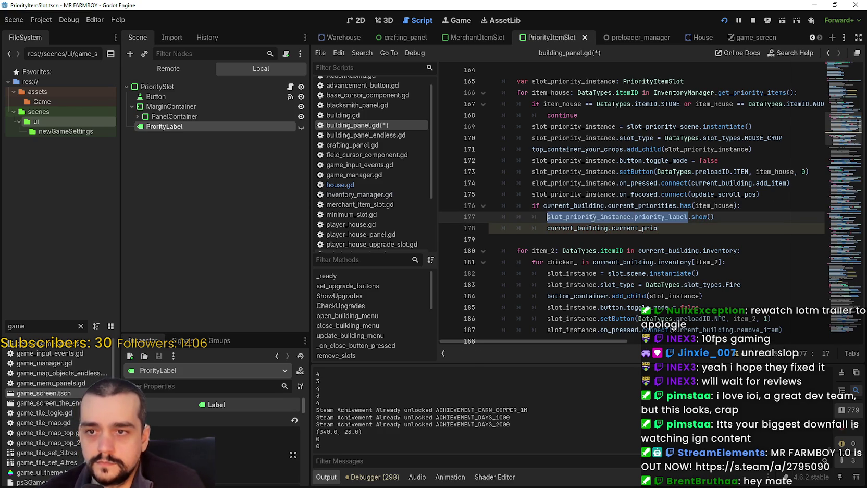
pyautogui.doubleClick(633, 228)
pyautogui.hotkey('shift', 'Home')
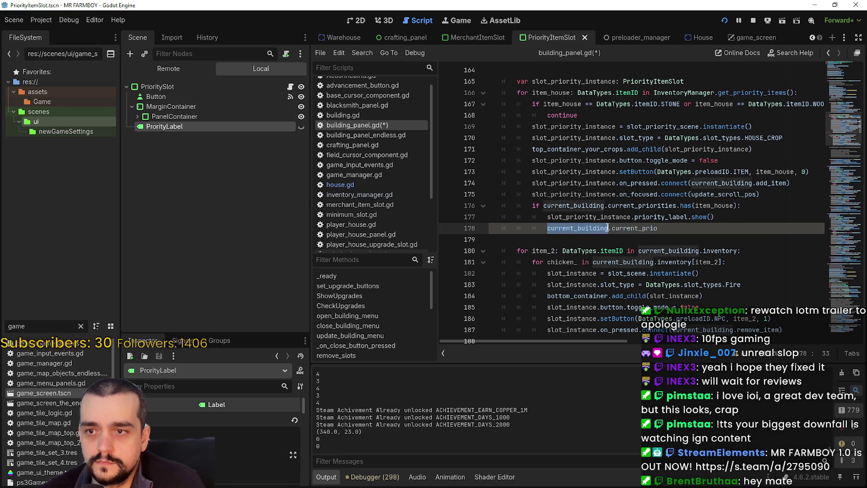
pyautogui.hotkey('ctrl', 'v')
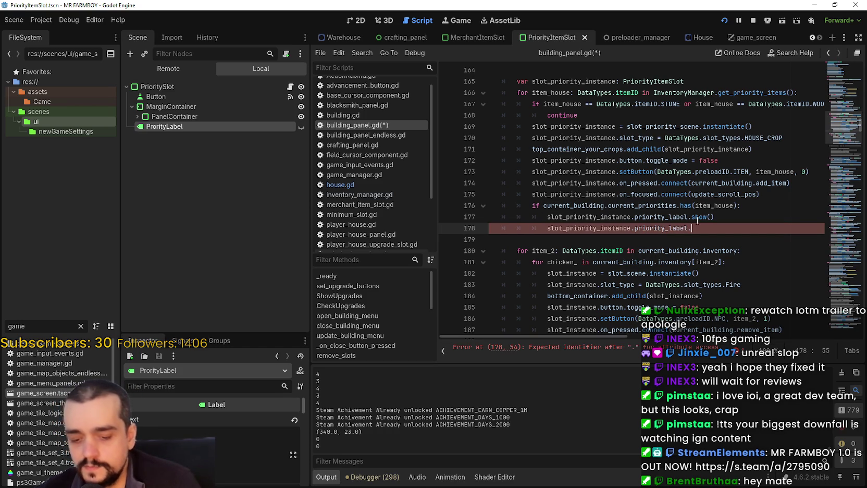
pyautogui.write('tex')
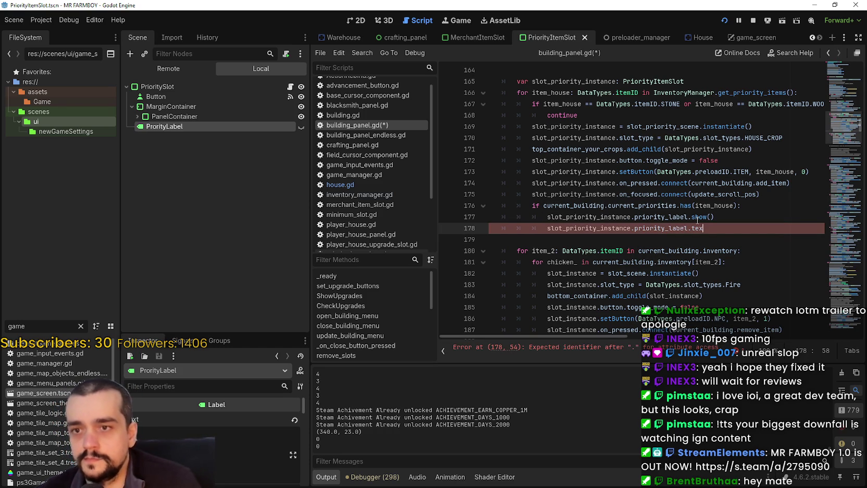
pyautogui.write('t = {')
pyautogui.press('BackSpace')
pyautogui.write('[')
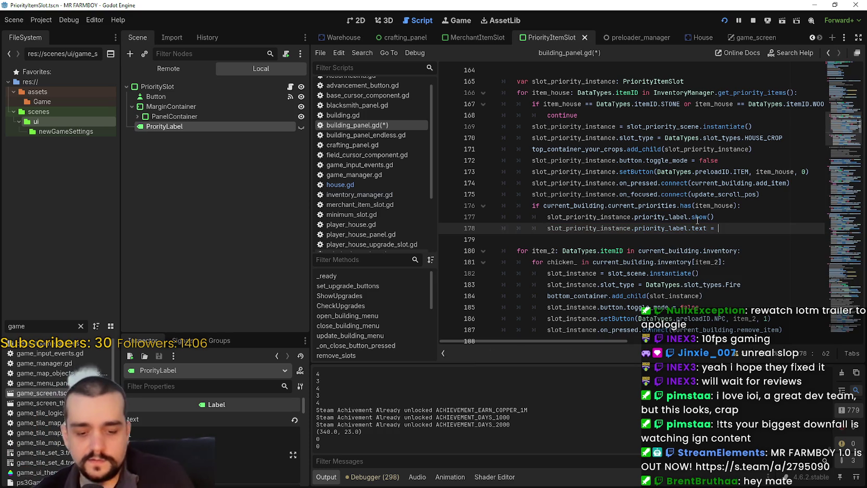
pyautogui.press('BackSpace')
pyautogui.write('""')
# Step: Change the assigned value to str(current_building.current_priorities.), leaving it unfinished, and open the House scene
pyautogui.moveTo(677, 206); pyautogui.dragTo(543, 205)
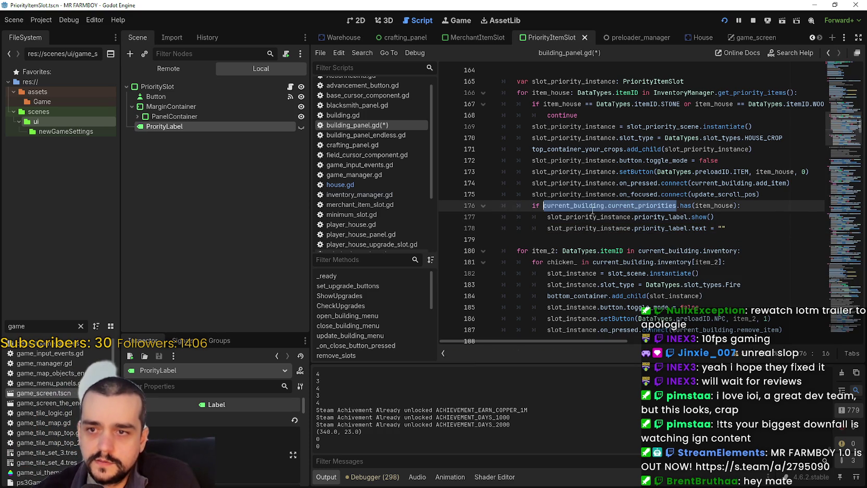
pyautogui.click(721, 228)
pyautogui.hotkey('ctrl', 'v')
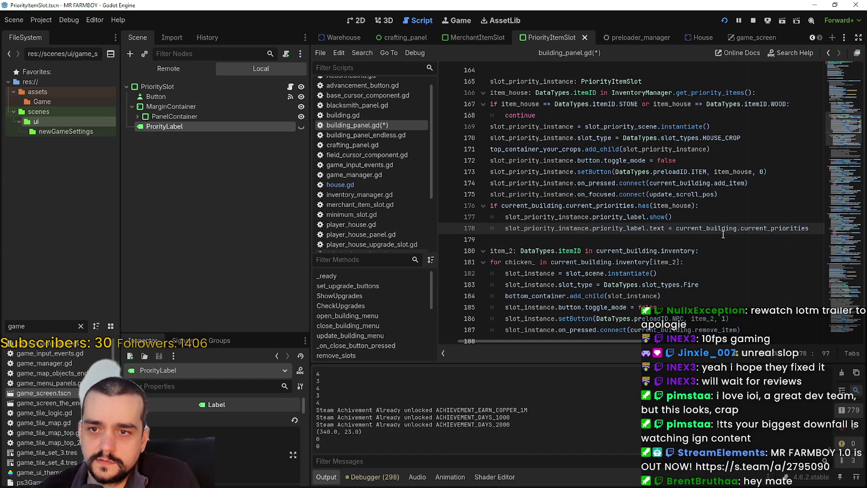
pyautogui.hotkey('ctrl', 'z')
pyautogui.write('str(')
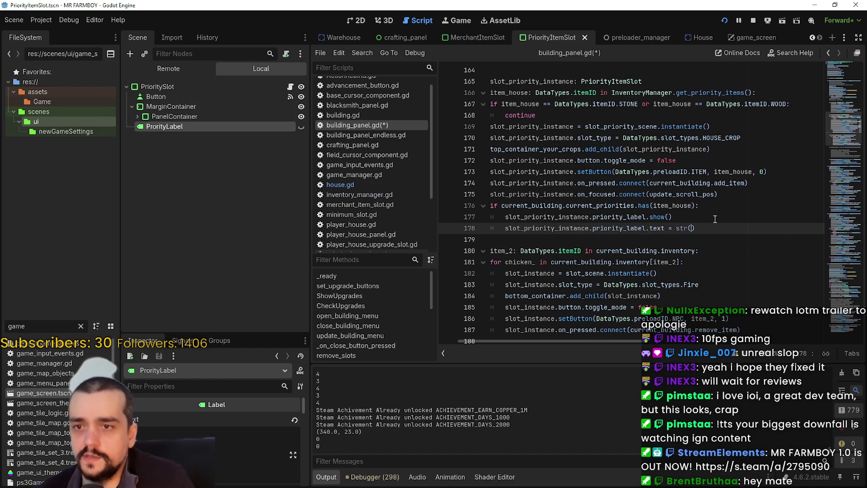
pyautogui.hotkey('ctrl', 'v')
pyautogui.write('.')
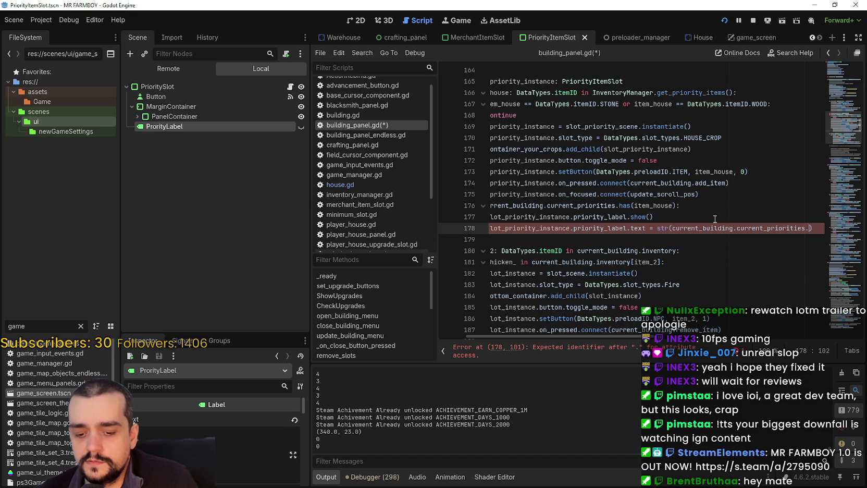
pyautogui.write('index')
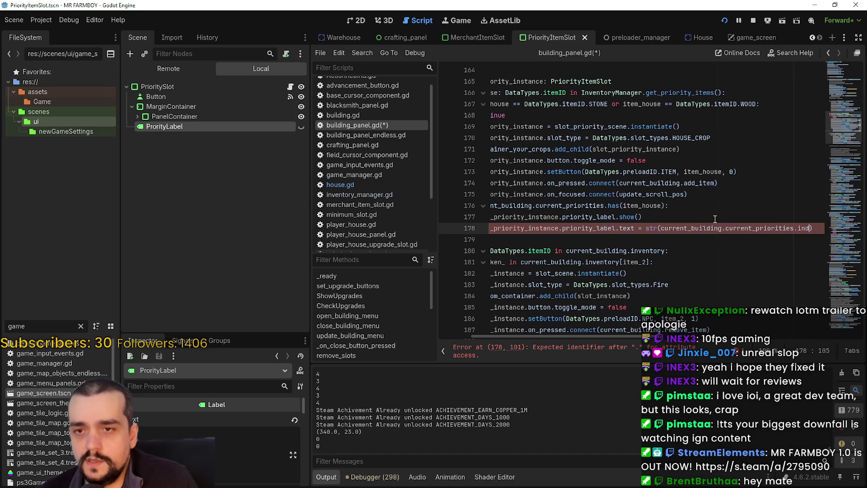
pyautogui.press('BackSpace')
pyautogui.press('BackSpace')
pyautogui.press('BackSpace')
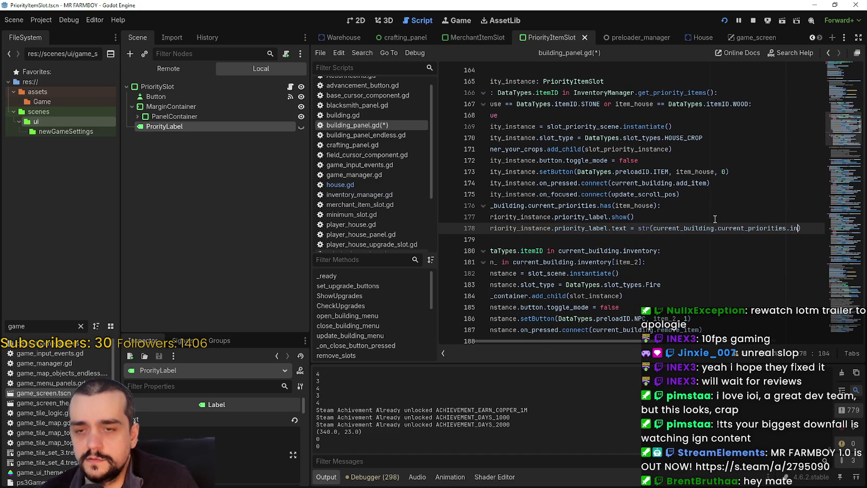
pyautogui.write('get_')
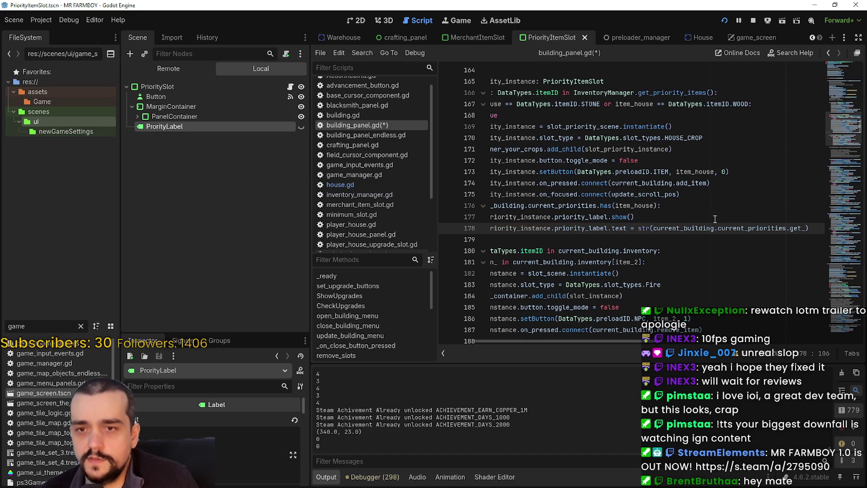
pyautogui.press('BackSpace')
pyautogui.press('BackSpace')
pyautogui.press('BackSpace')
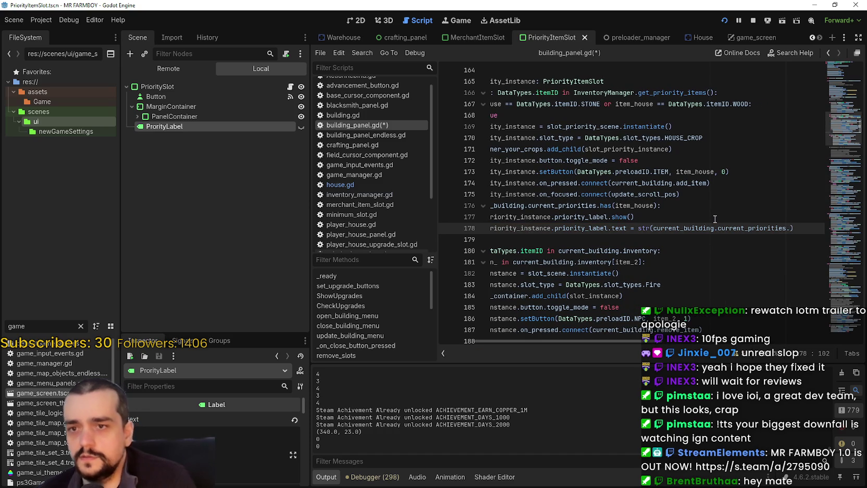
pyautogui.doubleClick(752, 228)
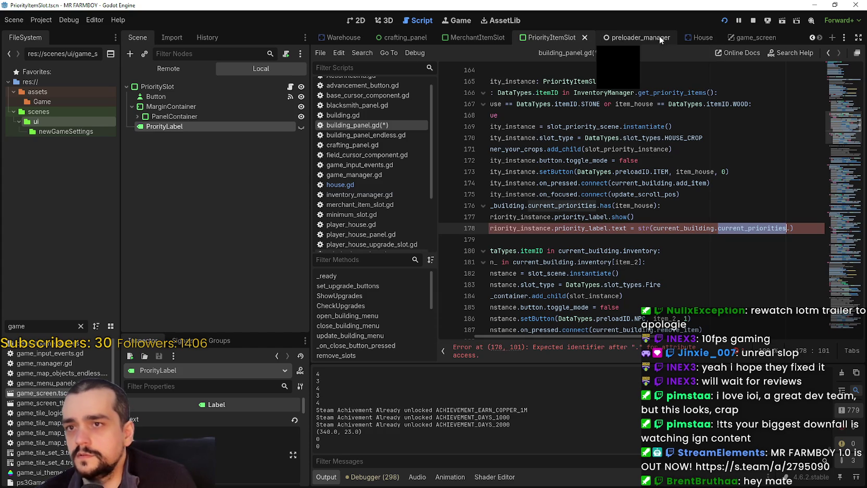
pyautogui.click(684, 38)
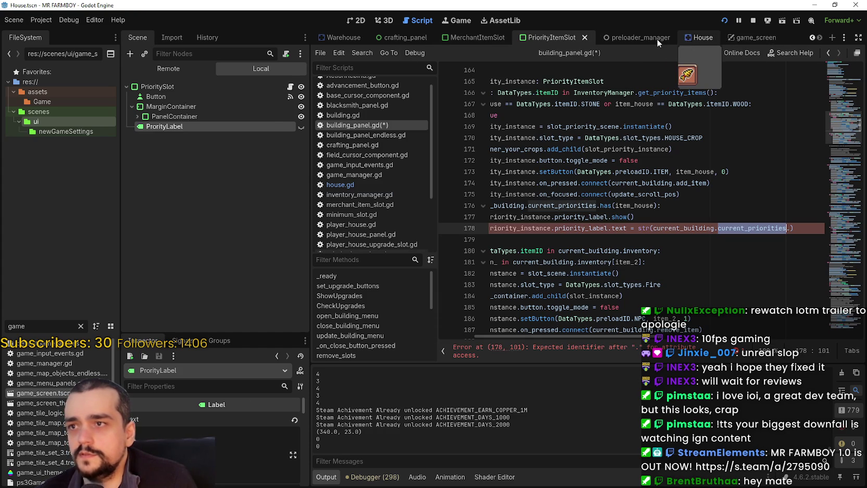
# Step: Open house.gd and start a current_priorities method call on a new line 15 in _ready
pyautogui.click(291, 87)
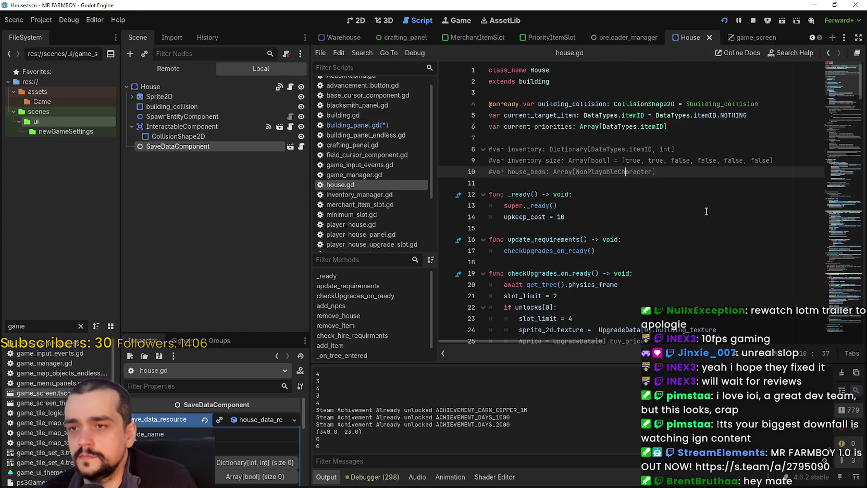
pyautogui.press('Return')
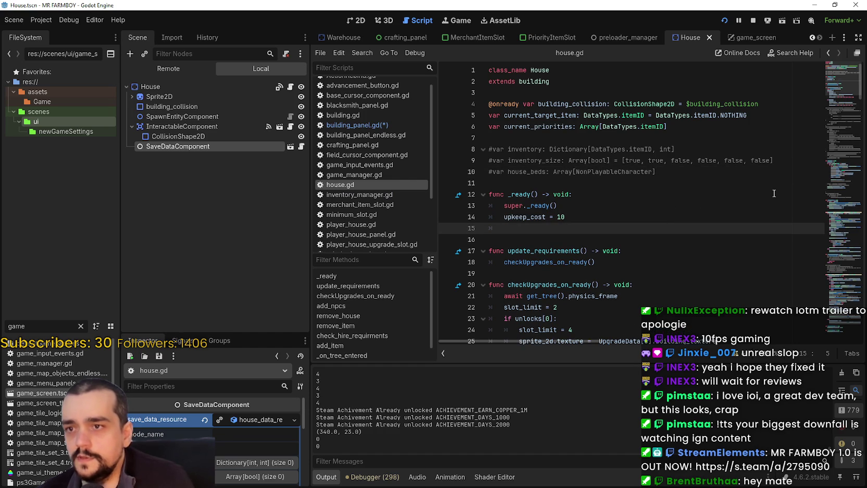
pyautogui.write('curr')
pyautogui.press('Return')
pyautogui.write('.')
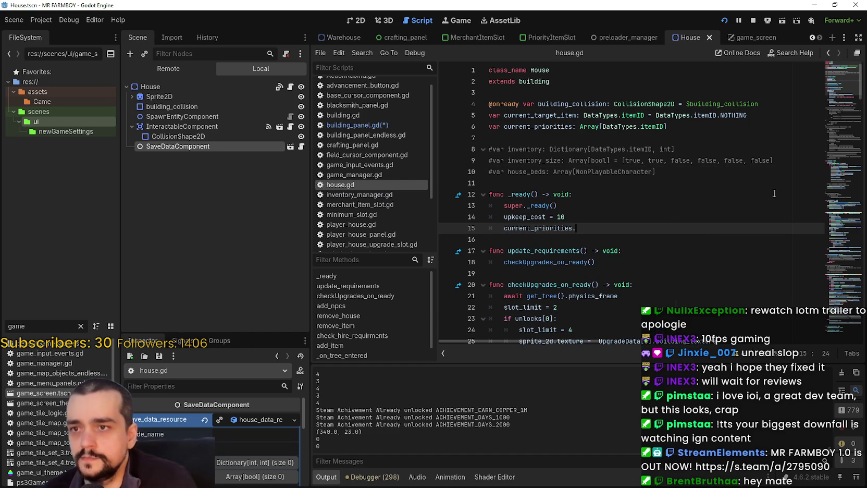
pyautogui.write('inde')
pyautogui.press('BackSpace')
pyautogui.press('BackSpace')
pyautogui.press('BackSpace')
pyautogui.write('get')
pyautogui.press('BackSpace')
pyautogui.press('BackSpace')
pyautogui.press('BackSpace')
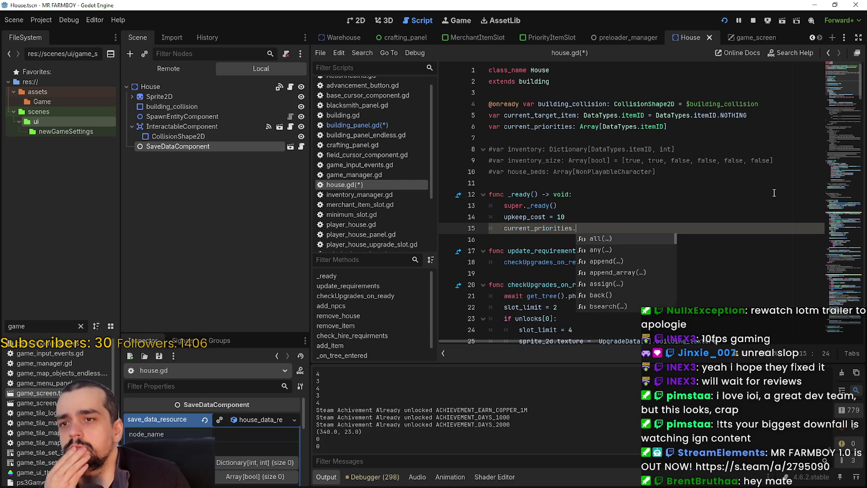
pyautogui.press('Down')
pyautogui.press('Down')
pyautogui.press('Down')
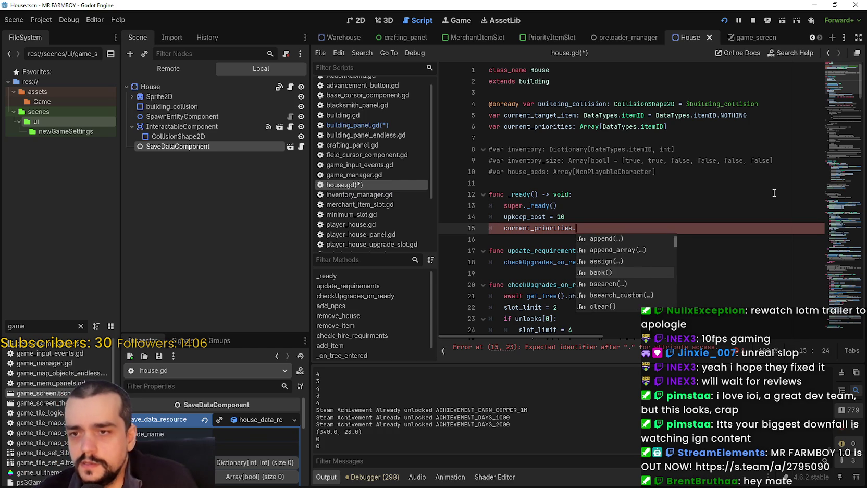
pyautogui.press('Down')
pyautogui.press('Down')
pyautogui.press('Down')
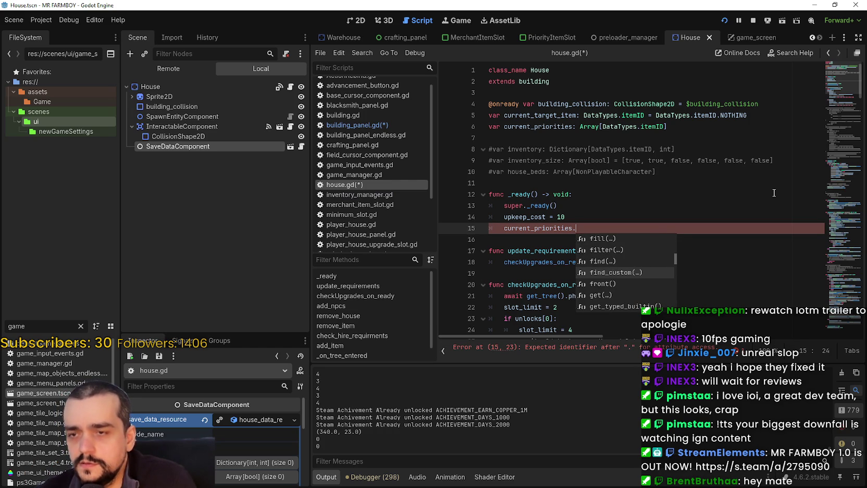
pyautogui.write('find')
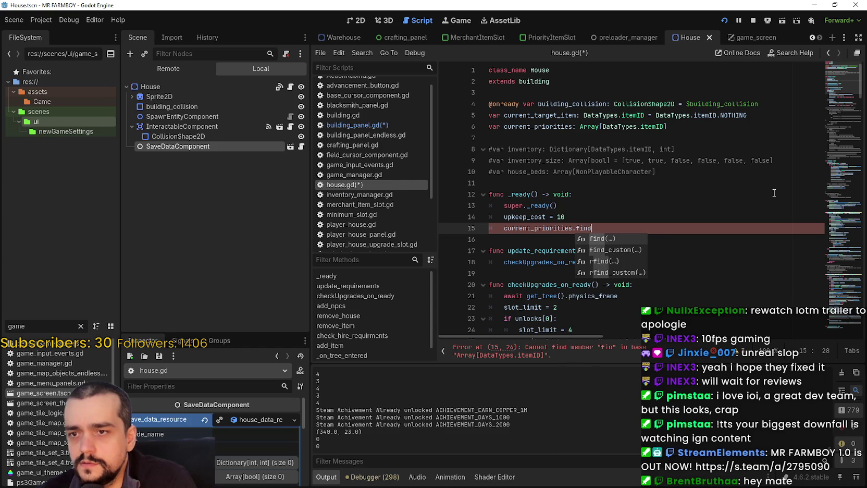
pyautogui.press('Return')
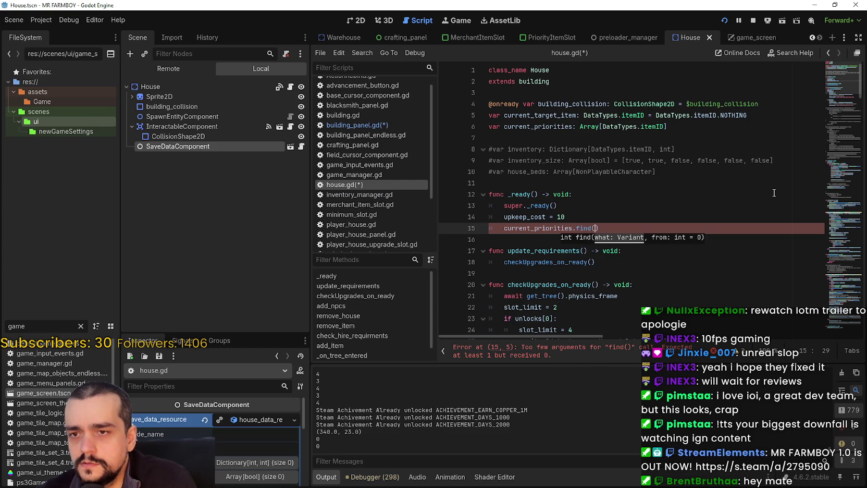
pyautogui.press('BackSpace')
pyautogui.press('BackSpace')
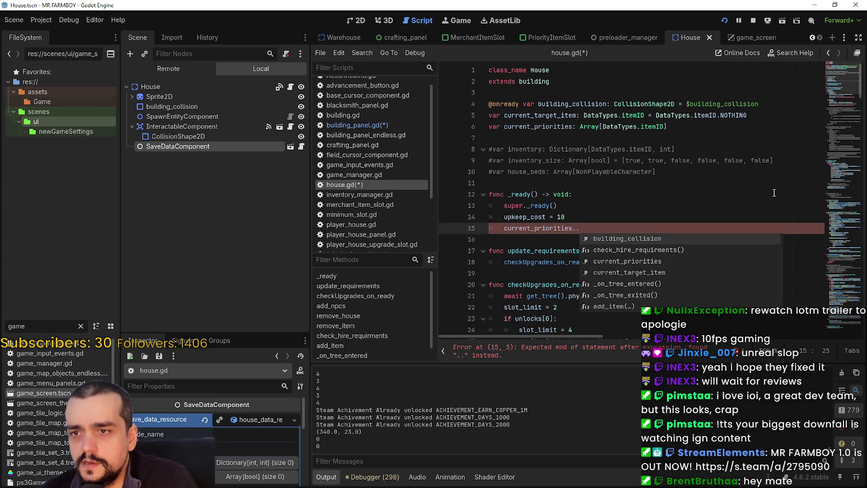
# Step: Bring back the array method suggestions and insert current_priorities.get() on line 15
pyautogui.doubleClick(633, 161)
pyautogui.click(578, 229)
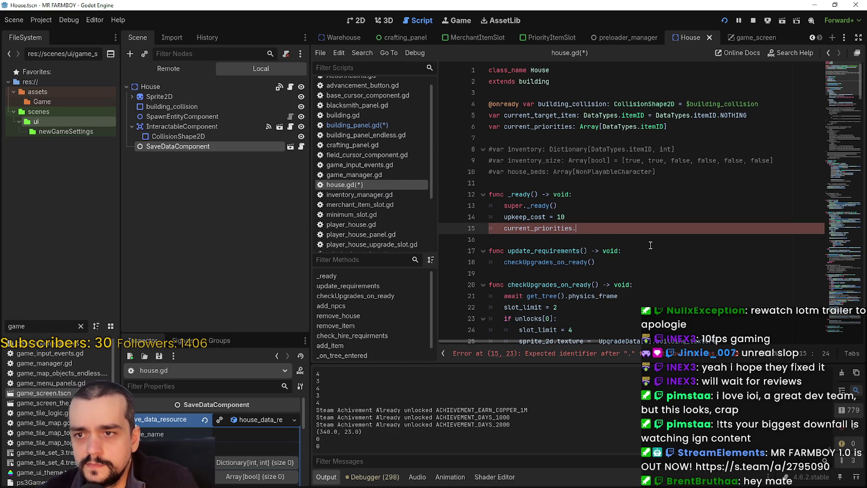
pyautogui.hotkey('ctrl', 'space')
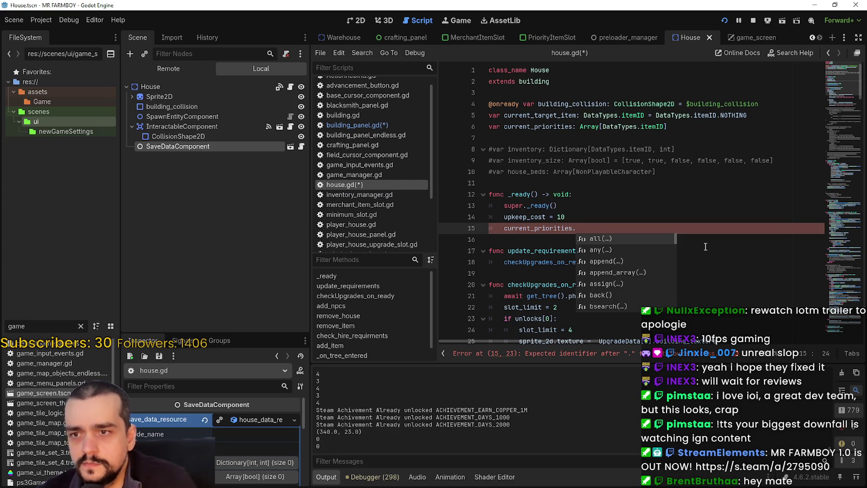
pyautogui.write('get')
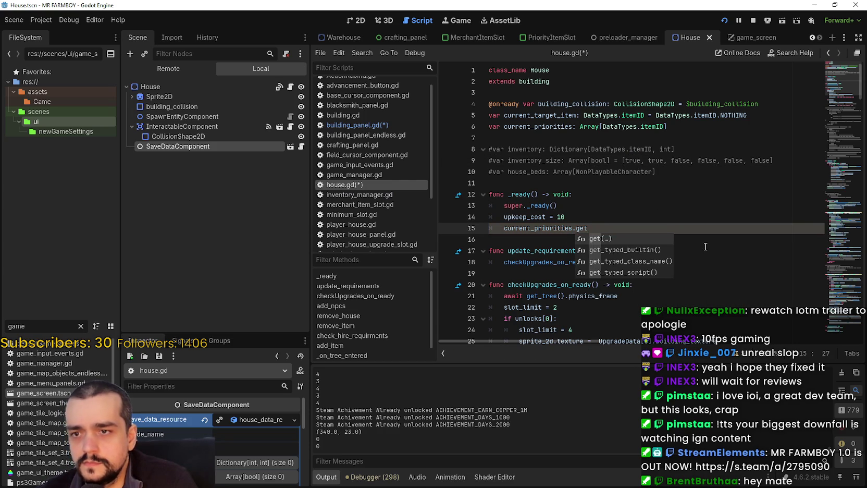
pyautogui.press('BackSpace')
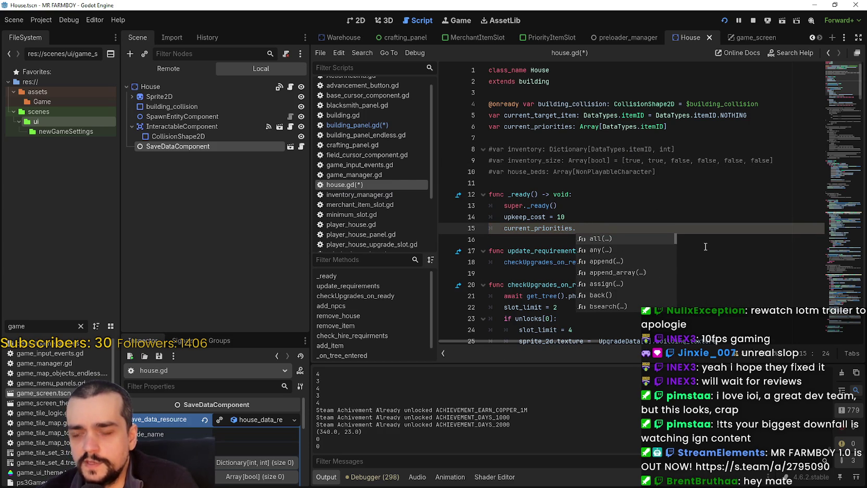
pyautogui.press('Down')
pyautogui.press('Down')
pyautogui.press('Down')
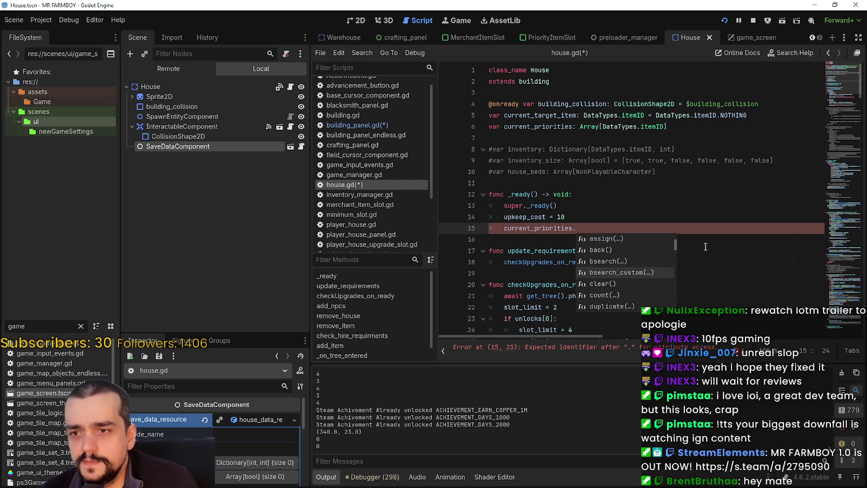
pyautogui.press('Down')
pyautogui.press('Down')
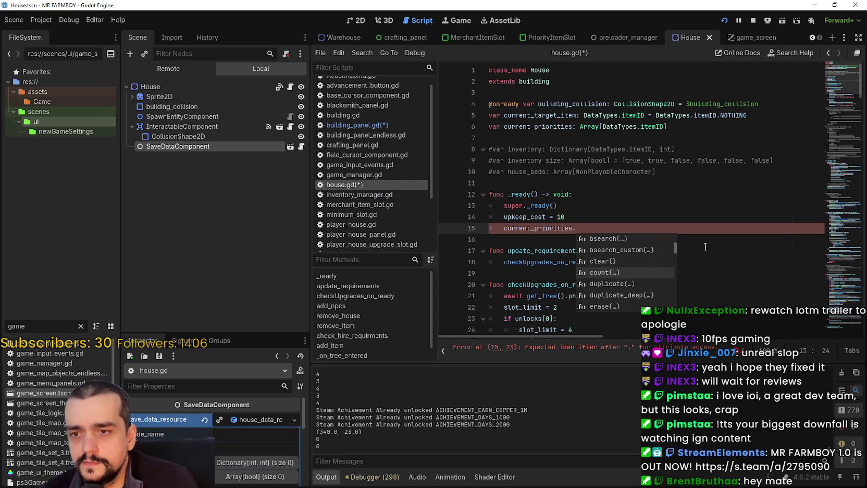
pyautogui.press('Down')
pyautogui.press('Down')
pyautogui.press('Down')
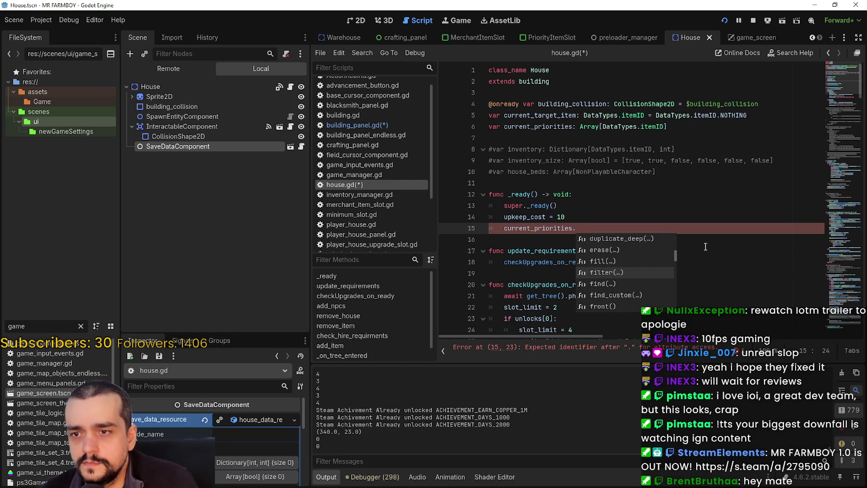
pyautogui.press('Down')
pyautogui.press('Down')
pyautogui.press('Down')
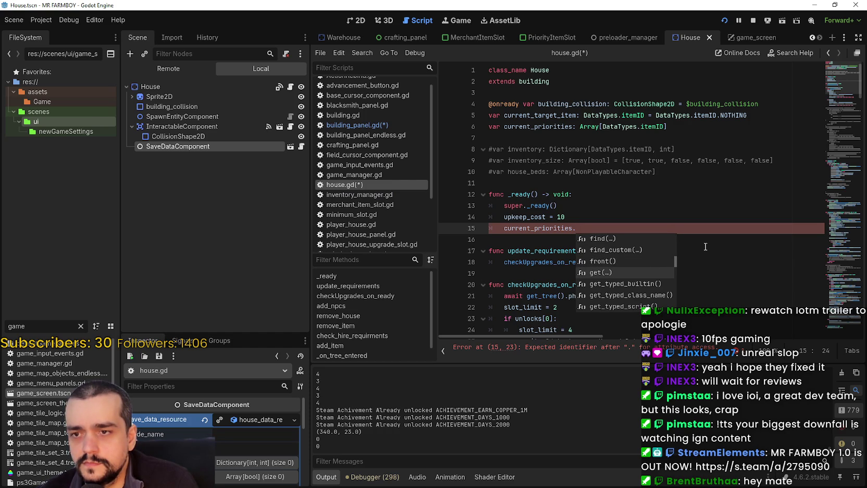
pyautogui.press('Return')
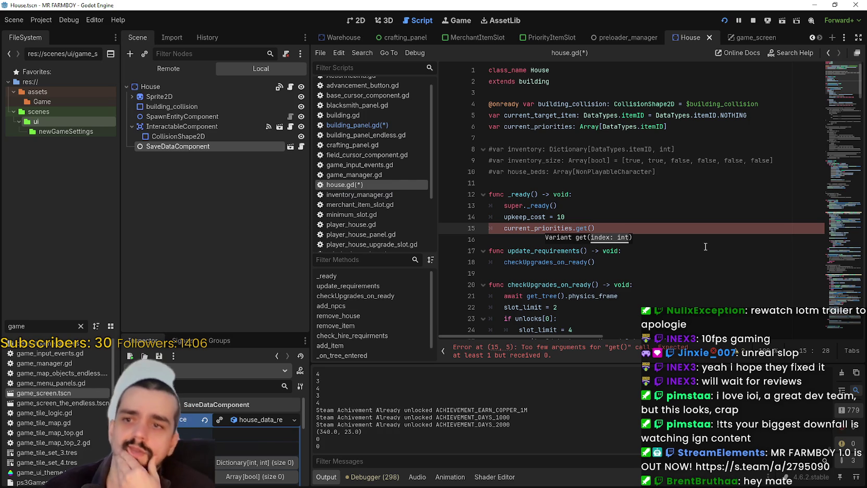
# Step: Check inventory_size in the commented line, then return to the end of line 15
pyautogui.doubleClick(552, 160)
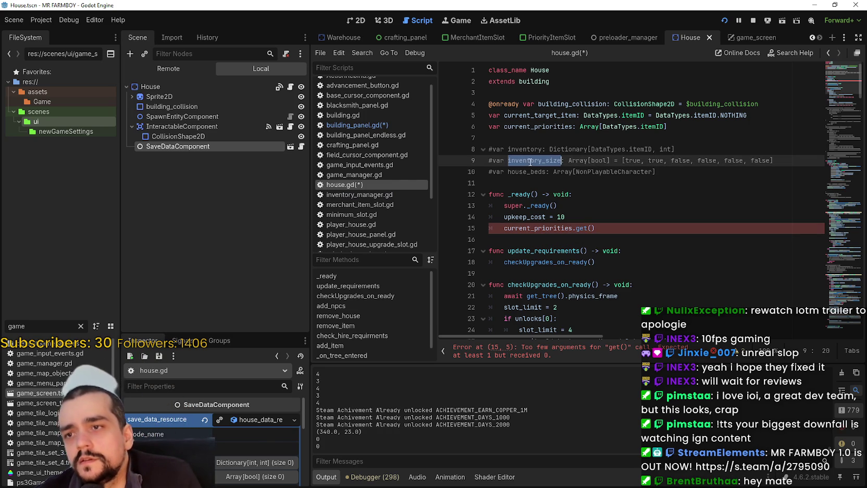
pyautogui.scroll(-3, 573, 208)
pyautogui.moveTo(516, 223); pyautogui.dragTo(559, 224)
pyautogui.scroll(3, 559, 224)
pyautogui.click(603, 228)
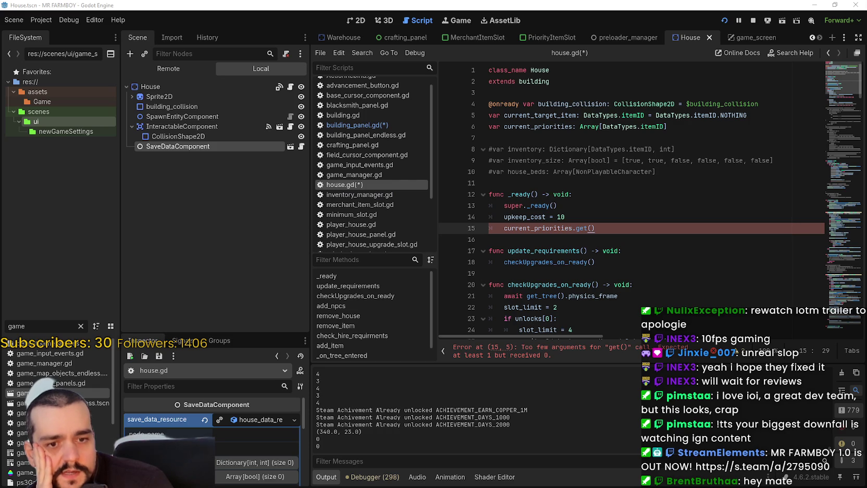
# Step: Replace the get() call on line 15 with find()
pyautogui.moveTo(596, 228)
pyautogui.mouseDown()
pyautogui.moveTo(538, 216)
pyautogui.moveTo(583, 229)
pyautogui.mouseUp()
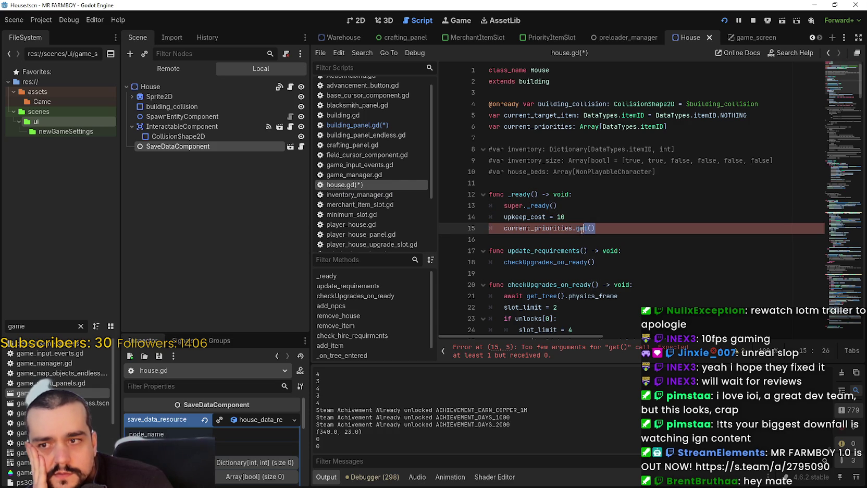
pyautogui.press('BackSpace')
pyautogui.press('BackSpace')
pyautogui.press('BackSpace')
pyautogui.write('fgi')
pyautogui.press('BackSpace')
pyautogui.press('BackSpace')
pyautogui.write('in')
pyautogui.press('Return')
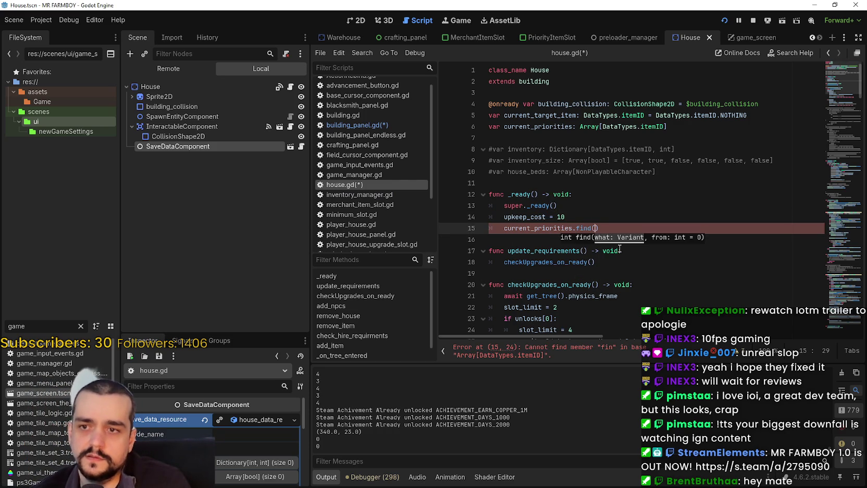
pyautogui.press('BackSpace')
pyautogui.press('BackSpace')
pyautogui.press('BackSpace')
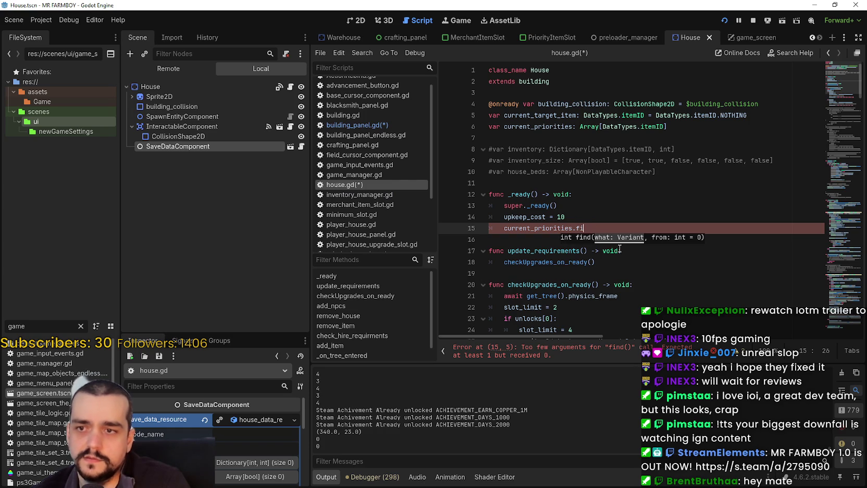
pyautogui.write('nd')
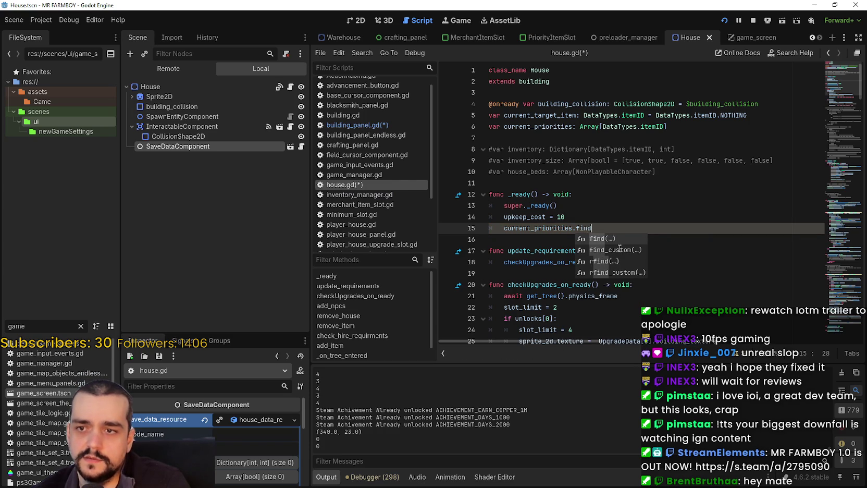
pyautogui.write('()')
pyautogui.press('Down')
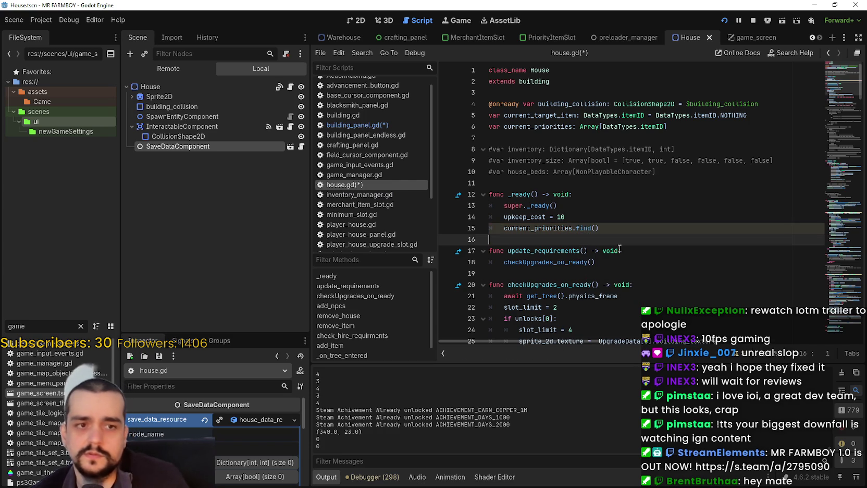
# Step: Give find the arguments DataTypes.itemID.WHEAT, 0, copying DataTypes.itemID from line 5
pyautogui.moveTo(716, 115); pyautogui.dragTo(655, 116)
pyautogui.hotkey('ctrl', 'c')
pyautogui.click(596, 228)
pyautogui.hotkey('ctrl', 'v')
pyautogui.write('.')
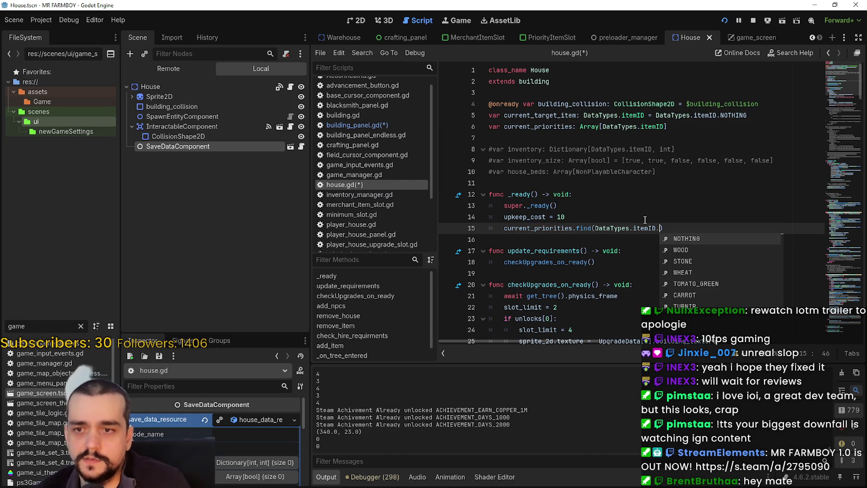
pyautogui.write('Whe')
pyautogui.press('Return')
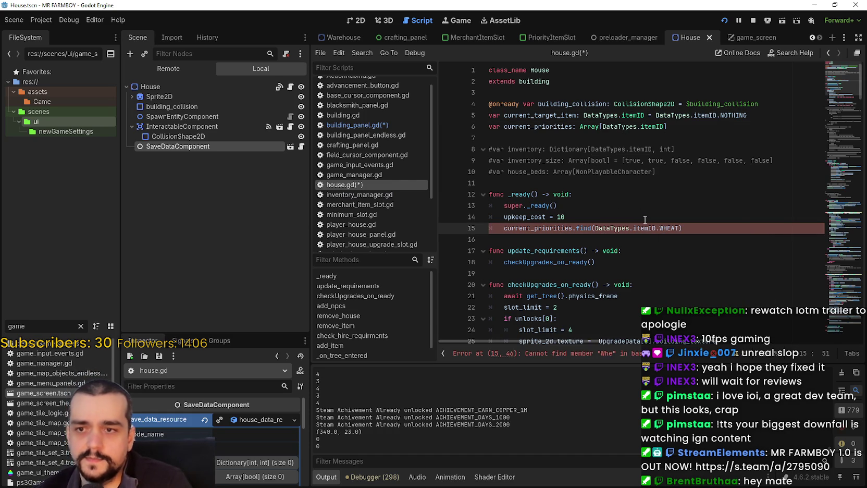
pyautogui.write(',')
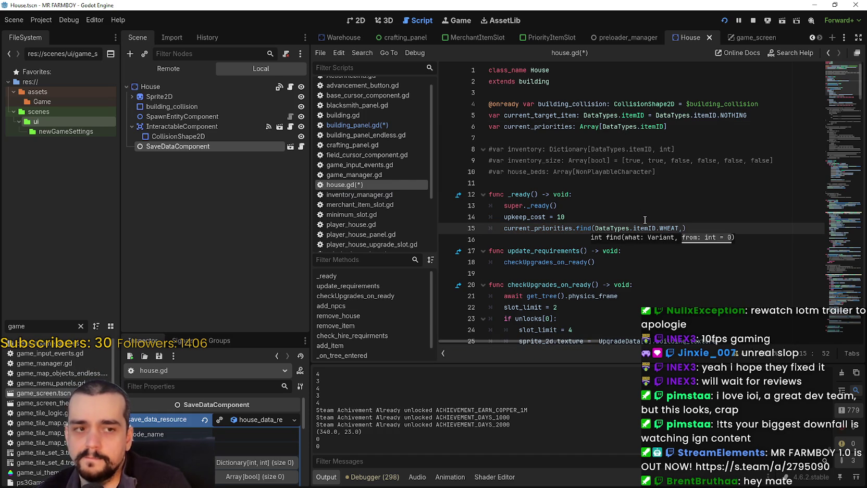
pyautogui.write(' 0')
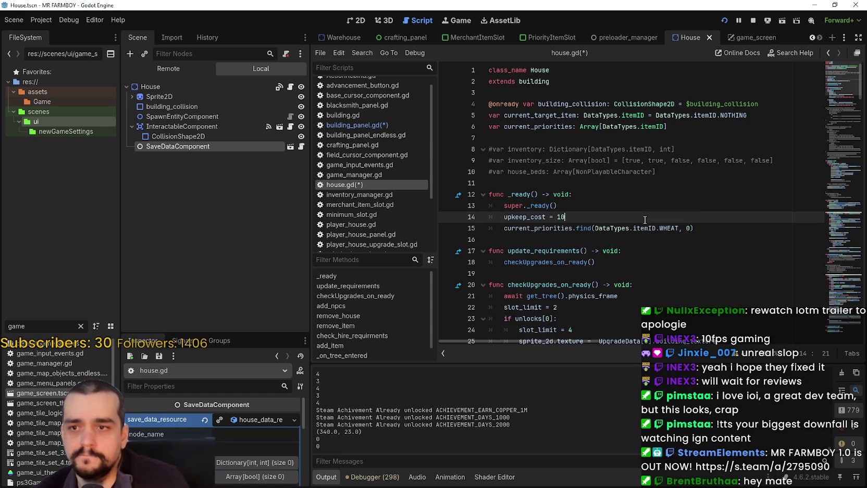
# Step: Comment out the find call on line 15 with #
pyautogui.moveTo(679, 228); pyautogui.dragTo(626, 228)
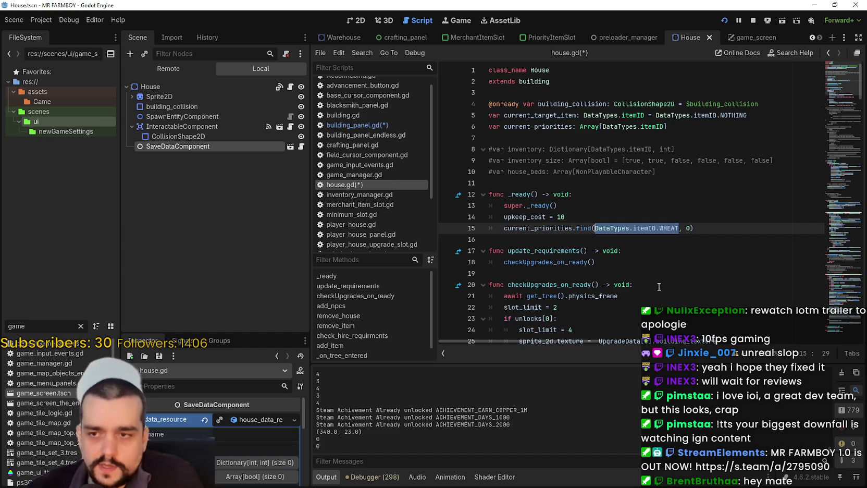
pyautogui.click(614, 240)
pyautogui.moveTo(694, 228); pyautogui.dragTo(504, 228)
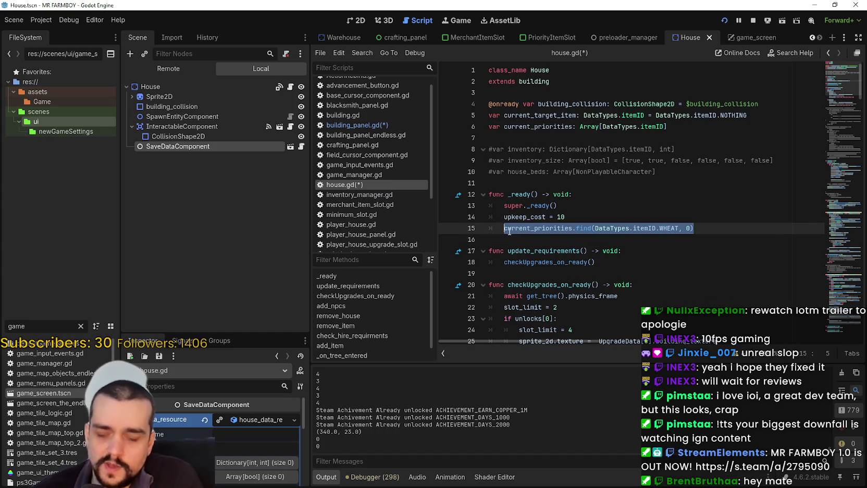
pyautogui.click(504, 228)
pyautogui.write('#')
pyautogui.press('Down')
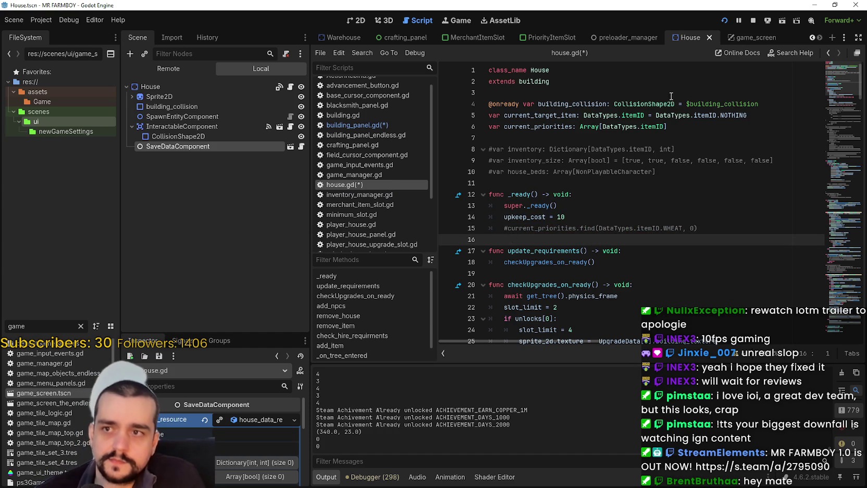
# Step: Open building_panel.gd at the line 178 error and paste the find call inside str()
pyautogui.click(740, 37)
pyautogui.click(286, 187)
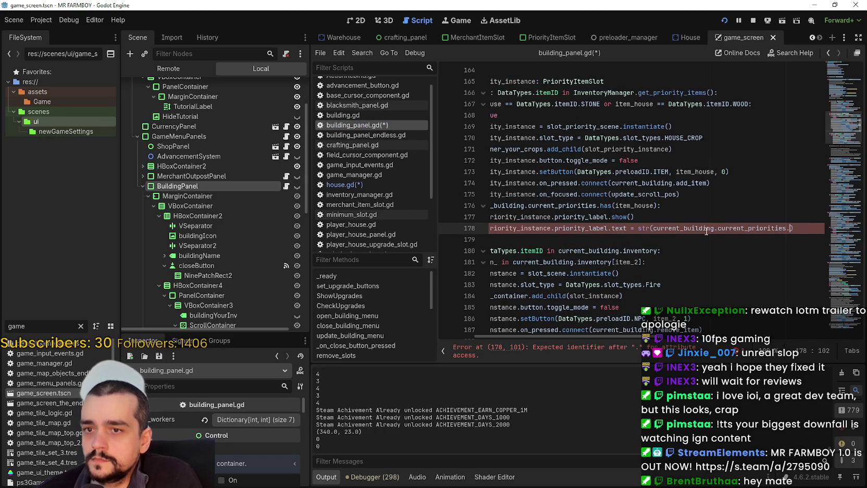
pyautogui.doubleClick(776, 227)
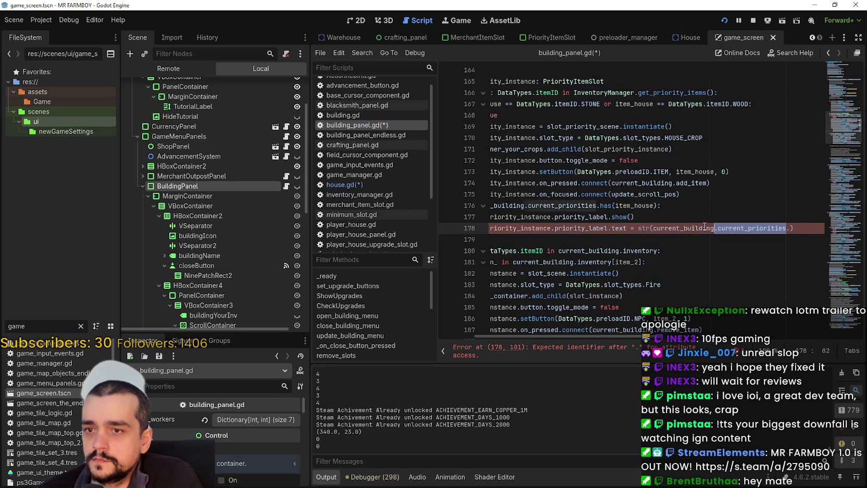
pyautogui.moveTo(706, 227); pyautogui.dragTo(704, 226)
pyautogui.hscroll(-5, 607, 337)
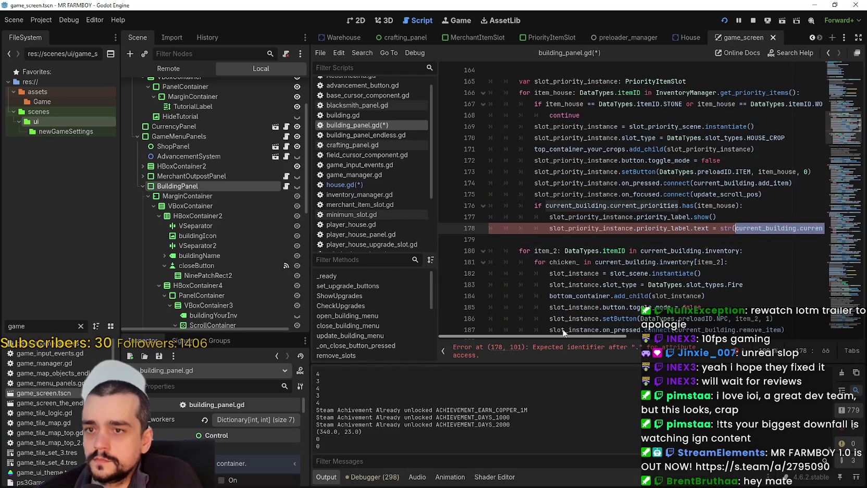
pyautogui.hscroll(5, 612, 347)
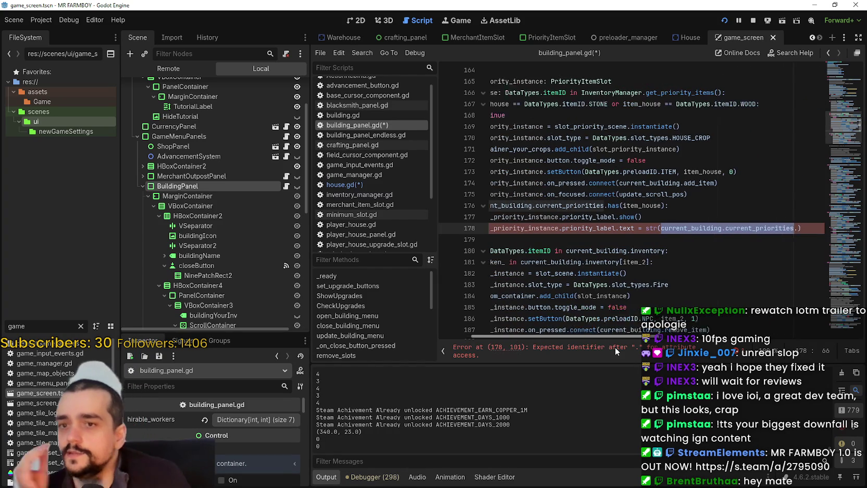
pyautogui.moveTo(776, 228)
pyautogui.mouseDown()
pyautogui.moveTo(632, 225)
pyautogui.moveTo(773, 230)
pyautogui.mouseUp()
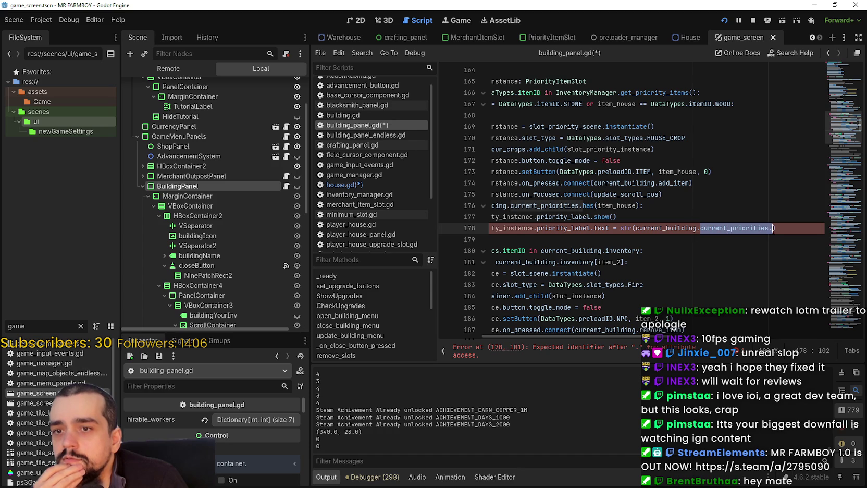
pyautogui.hotkey('ctrl', 'v')
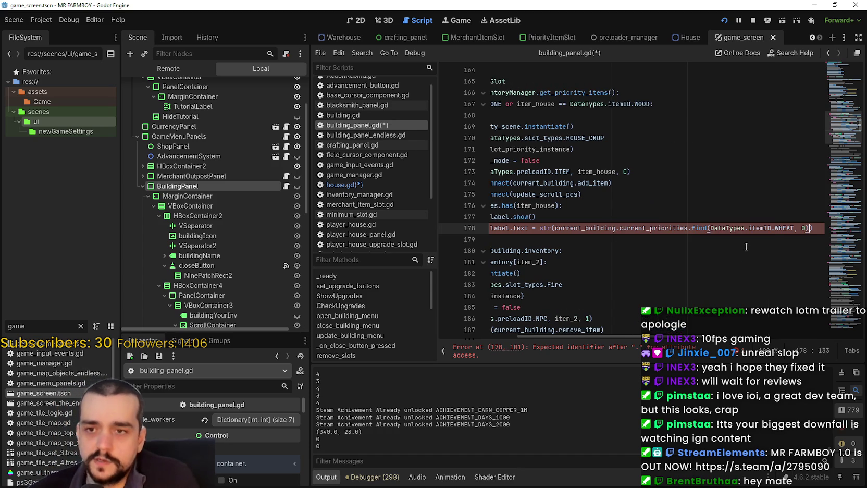
# Step: Locate item_house on line 176 to use as the find argument
pyautogui.moveTo(748, 228); pyautogui.dragTo(795, 229)
pyautogui.moveTo(661, 342)
pyautogui.mouseDown()
pyautogui.moveTo(599, 343)
pyautogui.moveTo(621, 343)
pyautogui.mouseUp()
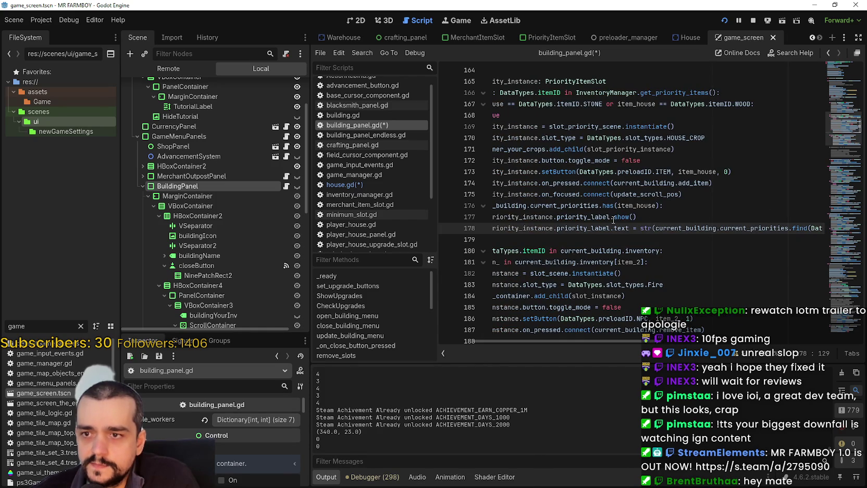
pyautogui.doubleClick(646, 211)
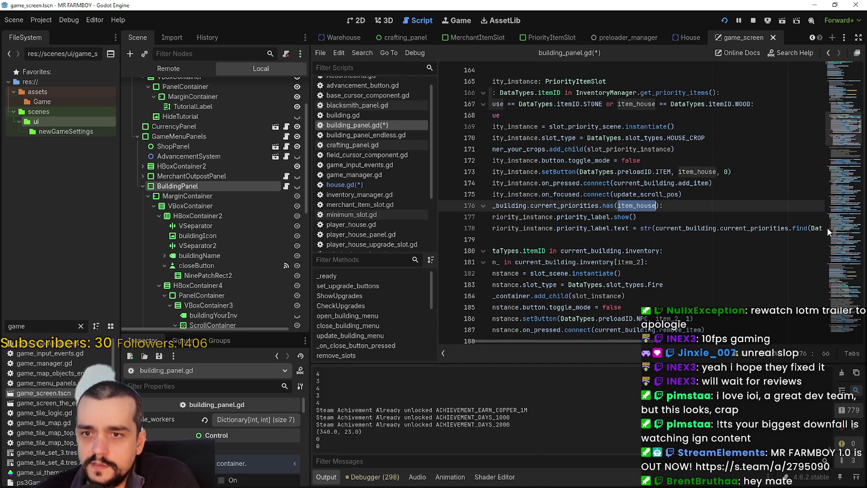
pyautogui.scroll(-20, 725, 228)
pyautogui.click(695, 161)
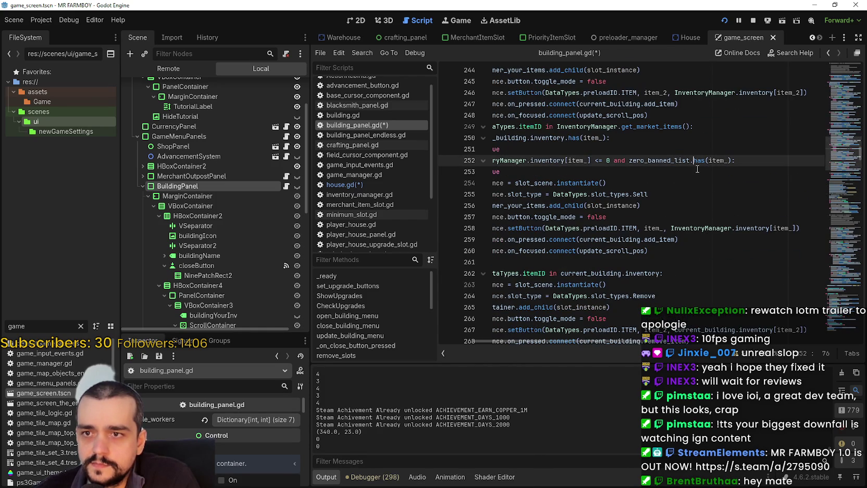
pyautogui.scroll(-3, 667, 177)
pyautogui.moveTo(689, 234); pyautogui.dragTo(517, 197)
pyautogui.scroll(-2, 695, 255)
pyautogui.click(712, 217)
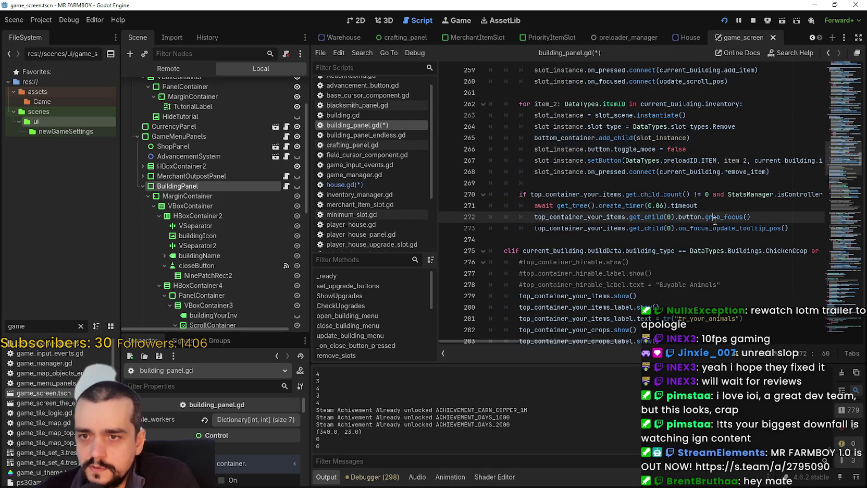
pyautogui.scroll(-1, 645, 245)
pyautogui.scroll(8, 694, 263)
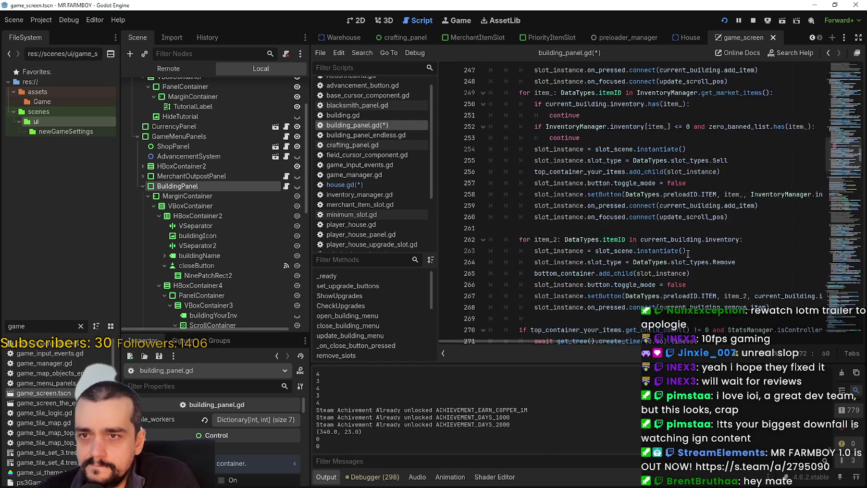
pyautogui.scroll(9, 705, 198)
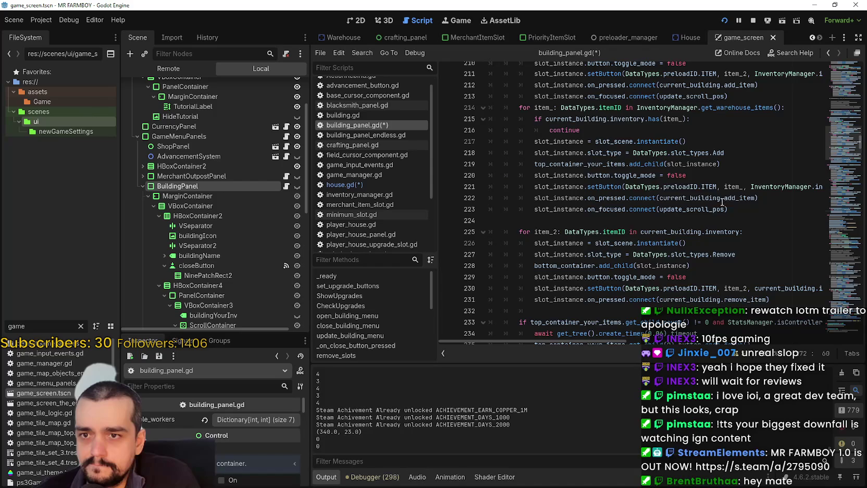
pyautogui.scroll(7, 729, 198)
pyautogui.scroll(8, 770, 199)
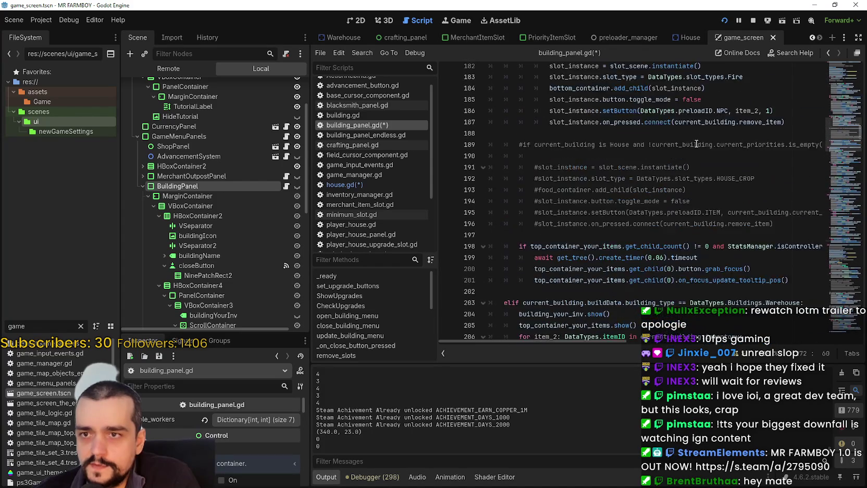
pyautogui.scroll(1, 675, 258)
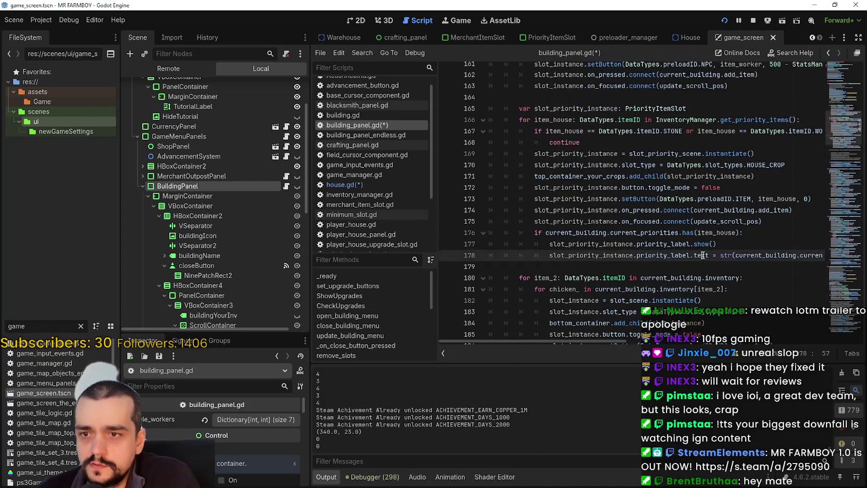
# Step: Replace DataTypes.itemID.WHEAT with item_house on line 178, save, and stop the game
pyautogui.click(741, 255)
pyautogui.moveTo(790, 255); pyautogui.dragTo(705, 255)
pyautogui.write('item_house, 0))')
pyautogui.click(700, 271)
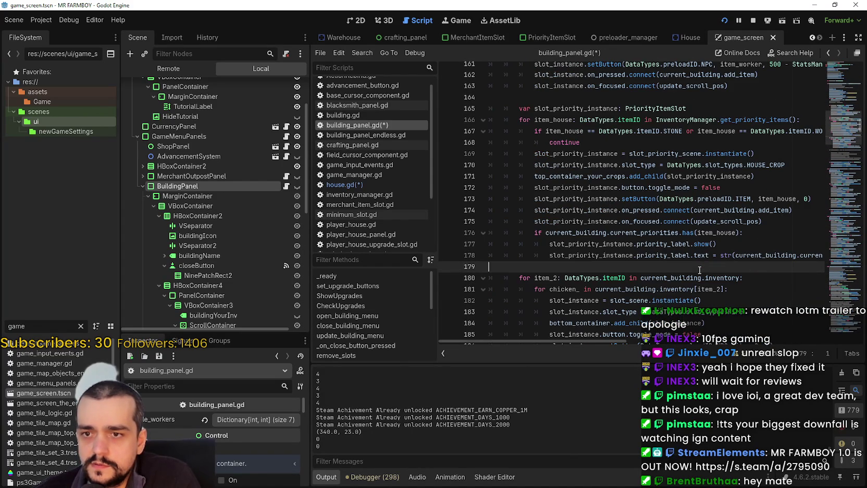
pyautogui.hotkey('ctrl', 's')
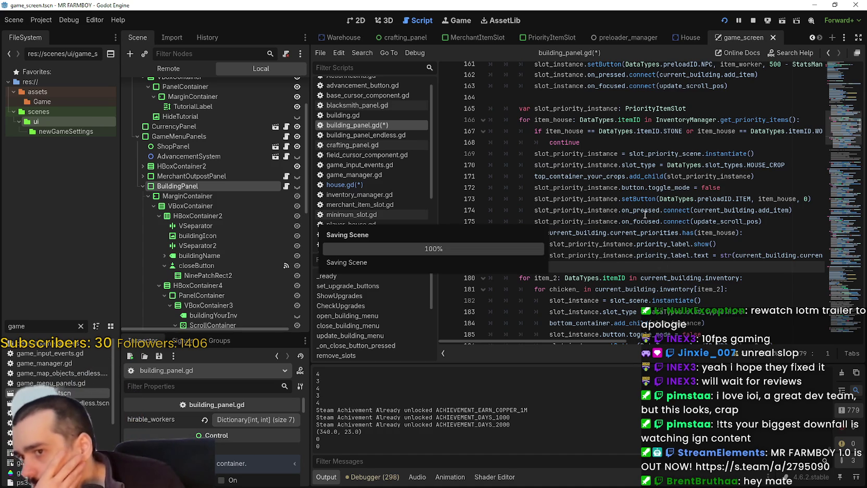
pyautogui.click(752, 21)
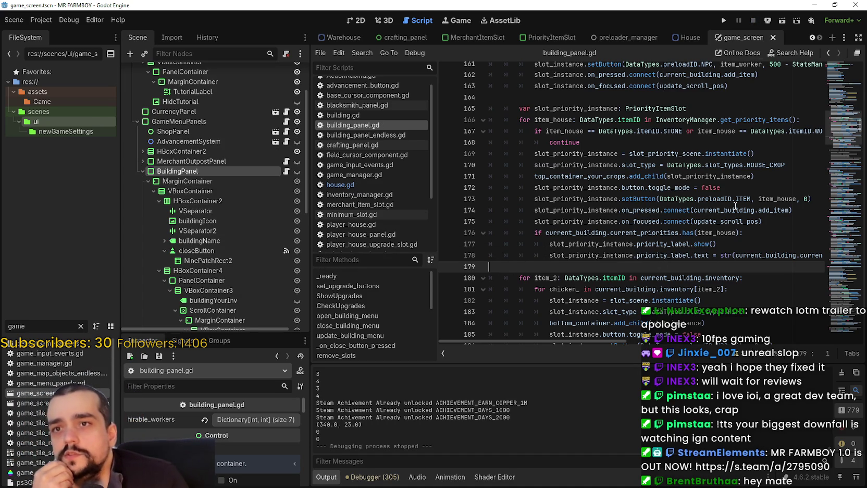
# Step: Select and review the priority label code on lines 176–178
pyautogui.moveTo(549, 256); pyautogui.dragTo(550, 262)
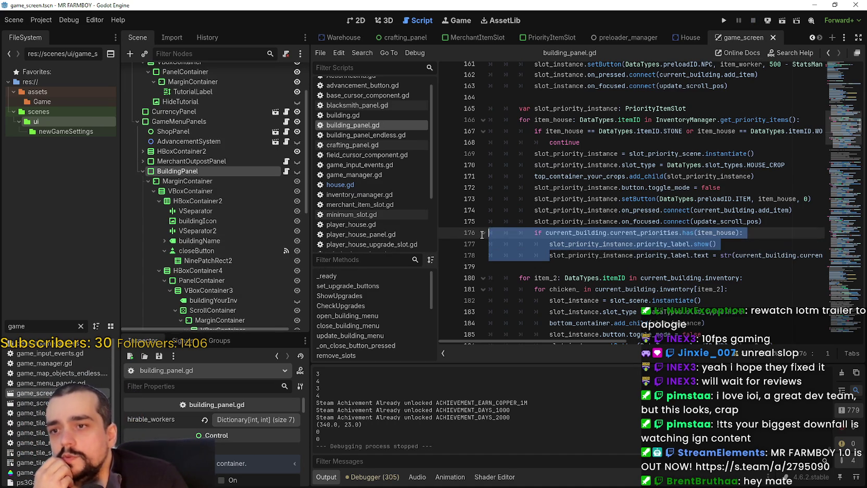
pyautogui.click(562, 263)
pyautogui.hotkey('shift', 'Up')
pyautogui.hotkey('shift', 'Up')
pyautogui.hotkey('shift', 'Up')
pyautogui.scroll(-3, 585, 261)
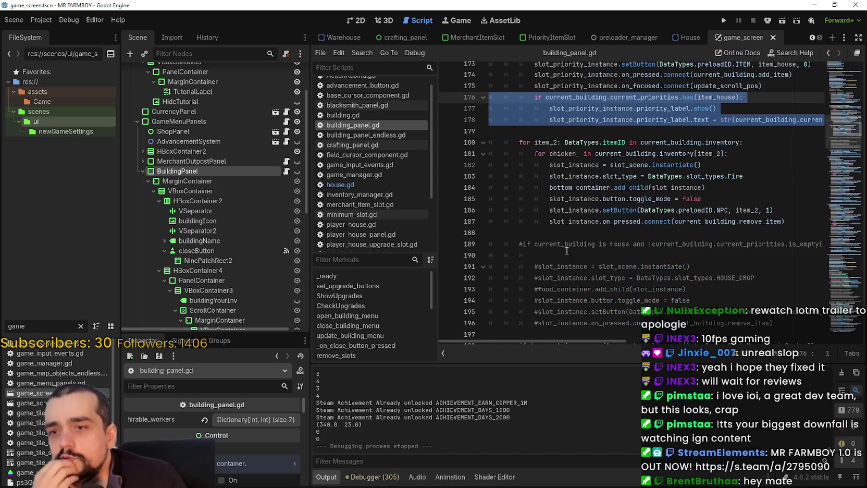
pyautogui.click(567, 232)
pyautogui.press('Down')
pyautogui.press('Down')
pyautogui.press('Down')
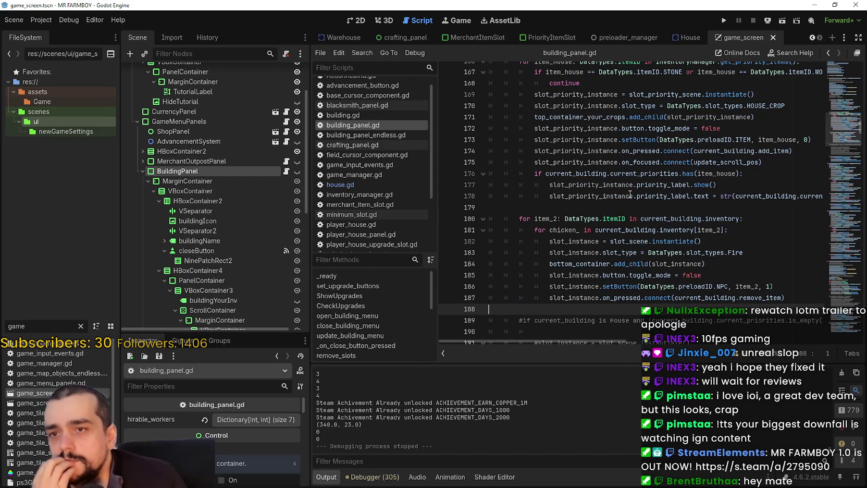
# Step: Inspect setButton and current_building.add_item on lines 173–174, then switch to the House scene
pyautogui.doubleClick(641, 139)
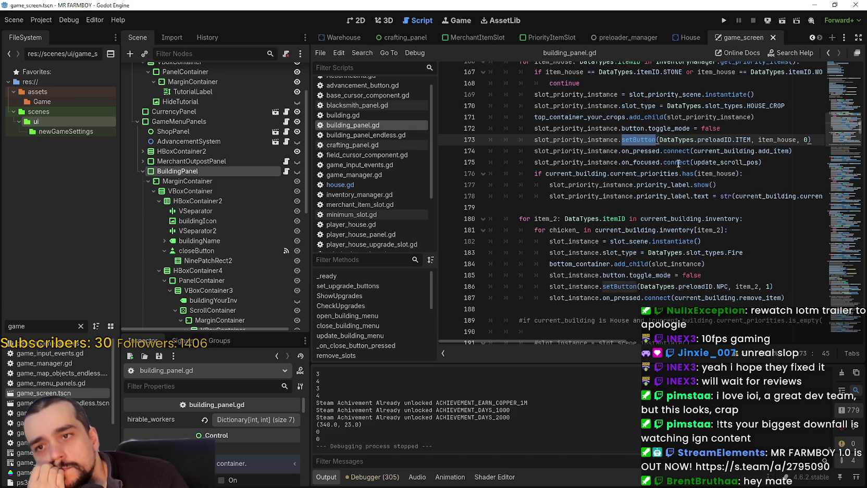
pyautogui.doubleClick(764, 151)
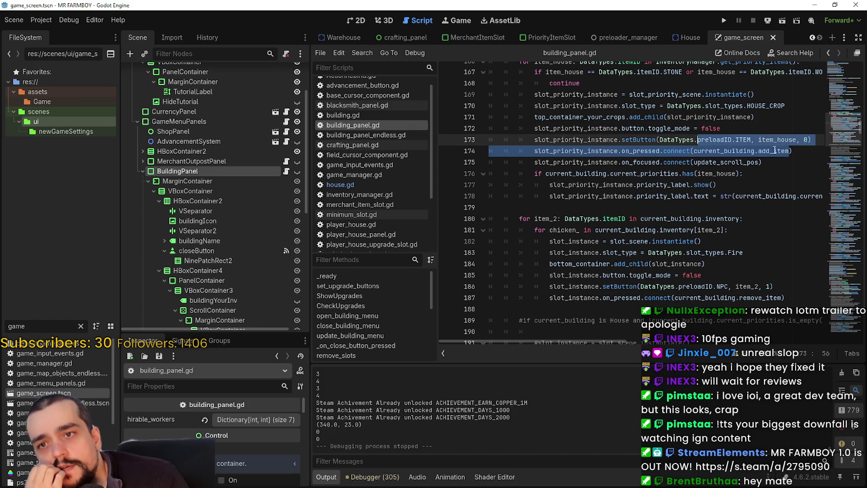
pyautogui.hotkey('ctrl', 'shift', 'Left')
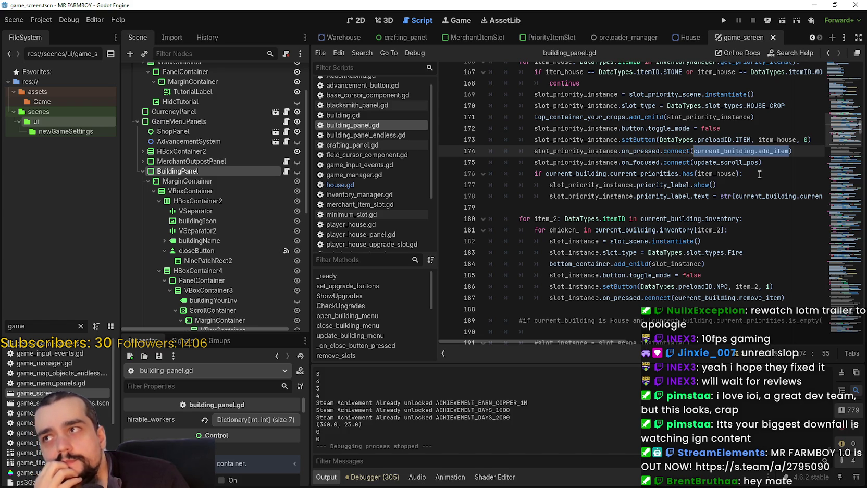
pyautogui.doubleClick(774, 150)
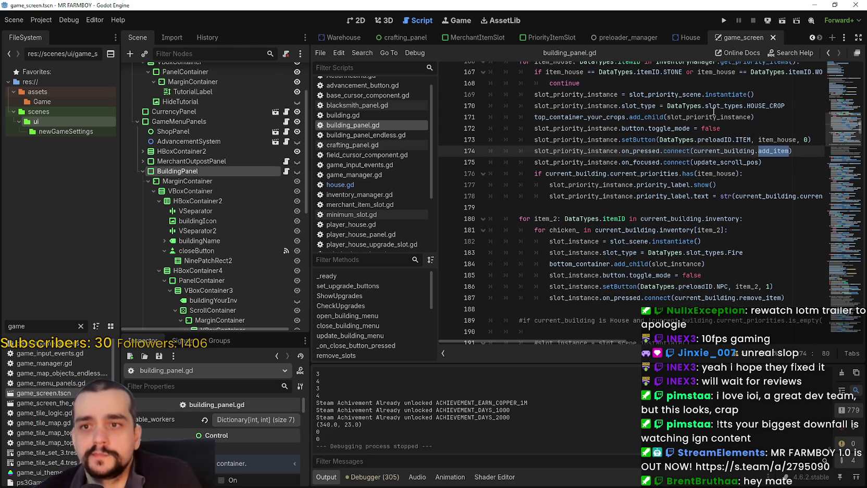
pyautogui.click(684, 37)
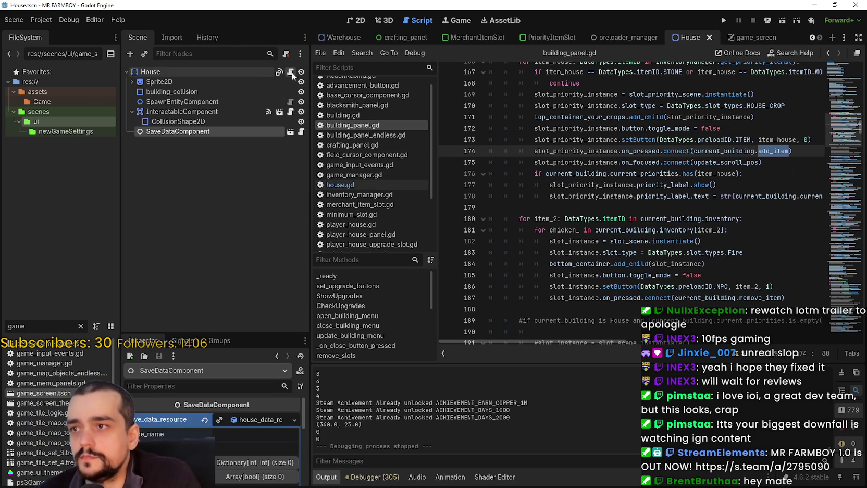
# Step: Open house.gd and paste a copy of the add_item function above the original at line 157
pyautogui.click(290, 71)
pyautogui.scroll(-6, 813, 151)
pyautogui.moveTo(834, 102)
pyautogui.mouseDown()
pyautogui.moveTo(831, 255)
pyautogui.moveTo(844, 274)
pyautogui.mouseUp()
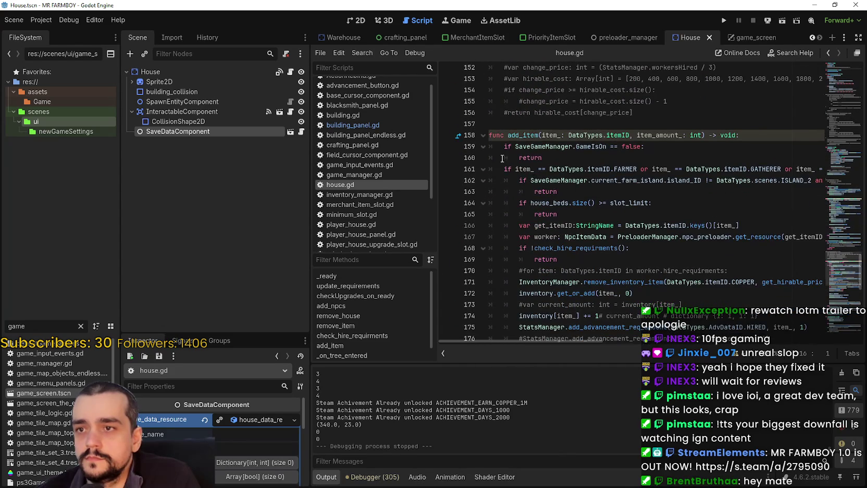
pyautogui.moveTo(490, 135)
pyautogui.mouseDown()
pyautogui.moveTo(719, 177)
pyautogui.moveTo(719, 203)
pyautogui.moveTo(740, 191)
pyautogui.moveTo(629, 181)
pyautogui.moveTo(646, 174)
pyautogui.moveTo(526, 184)
pyautogui.mouseUp()
pyautogui.scroll(6, 599, 177)
pyautogui.scroll(7, 530, 182)
pyautogui.scroll(-9, 567, 191)
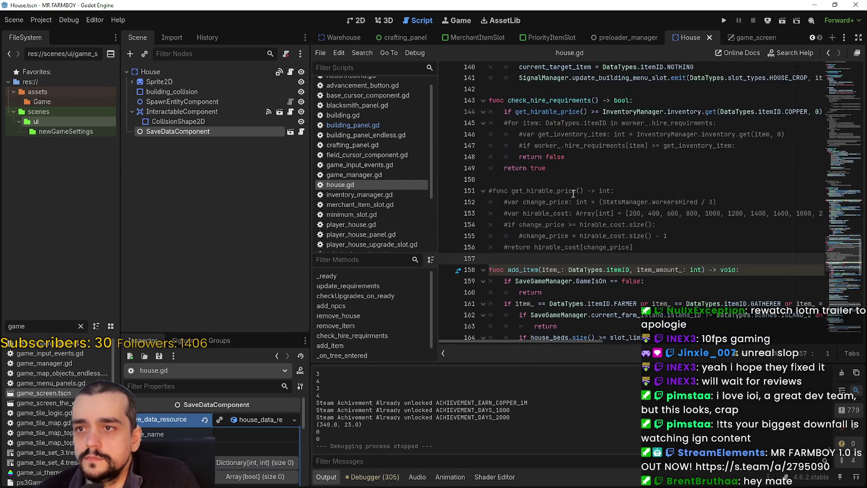
pyautogui.press('Return')
pyautogui.scroll(9, 535, 166)
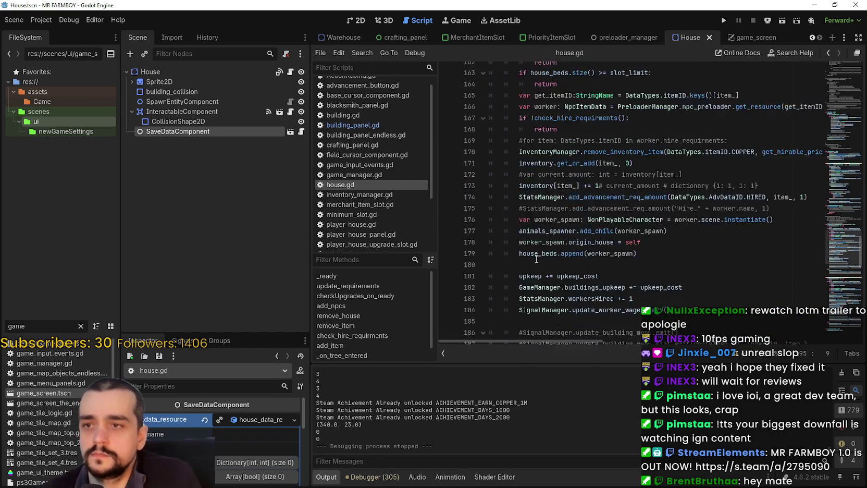
# Step: Rename the duplicate function to set_priority and delete its item_amount_: int parameter
pyautogui.doubleClick(534, 171)
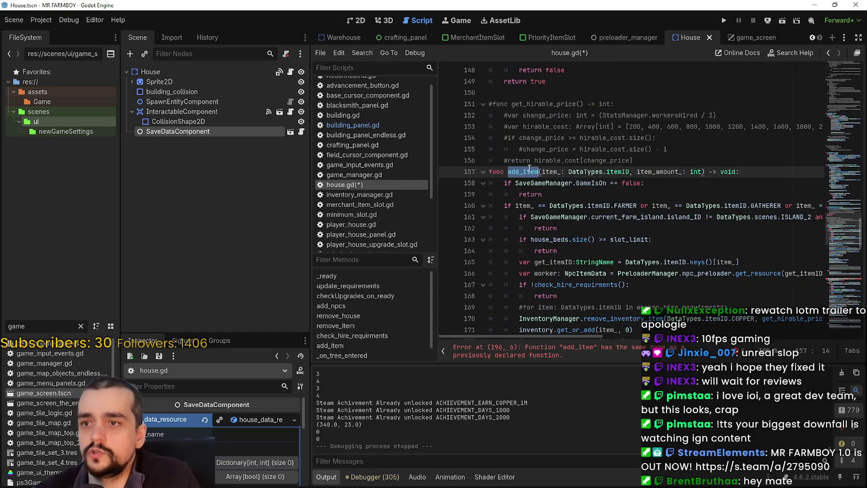
pyautogui.write('set_pri')
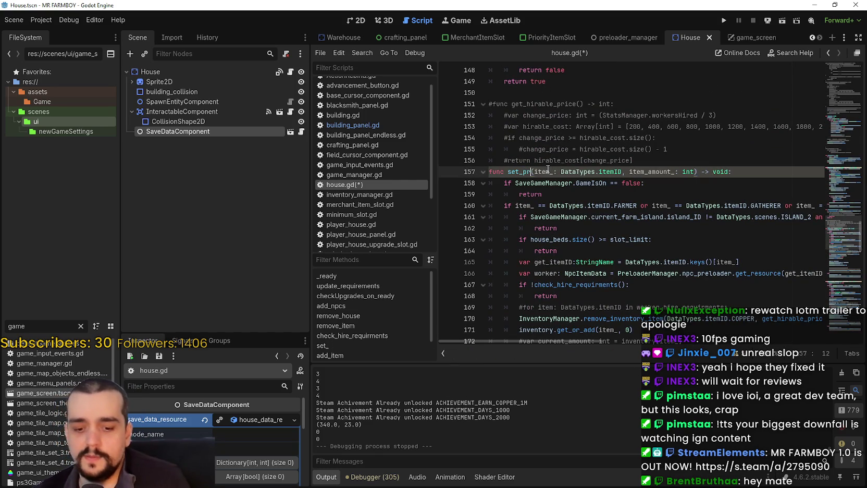
pyautogui.write('ority')
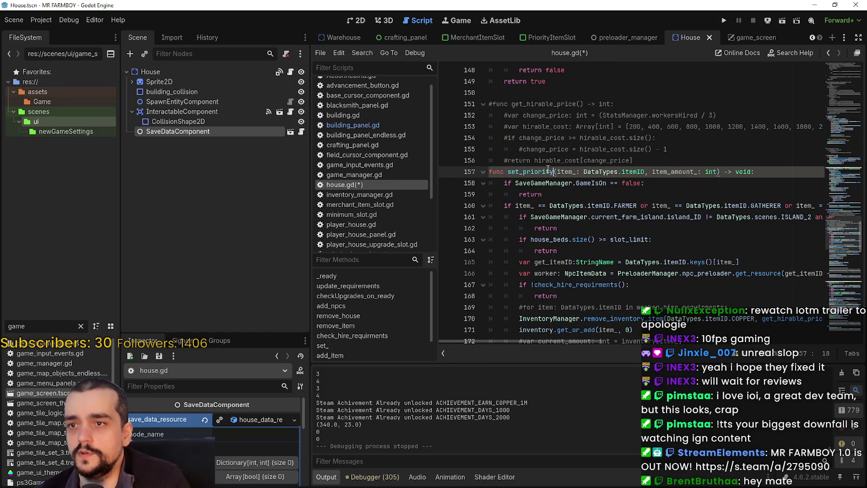
pyautogui.click(619, 171)
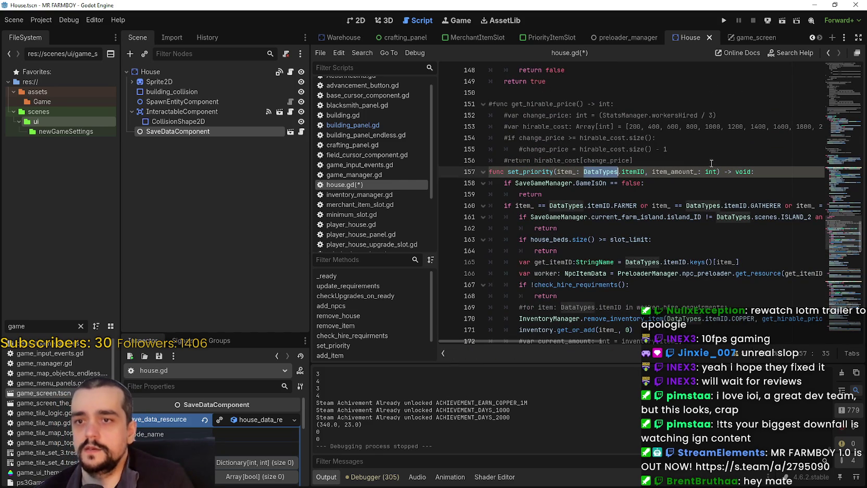
pyautogui.moveTo(714, 171); pyautogui.dragTo(651, 171)
pyautogui.press('BackSpace')
pyautogui.press('BackSpace')
pyautogui.press('BackSpace')
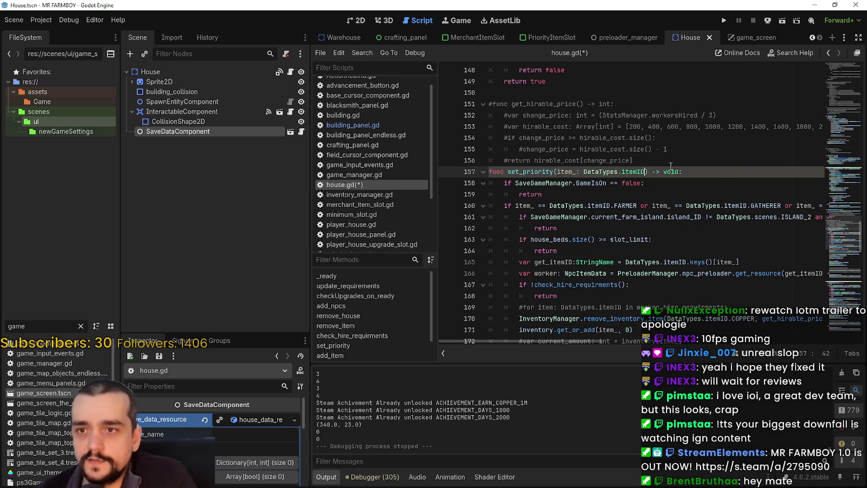
pyautogui.press('Down')
pyautogui.press('Down')
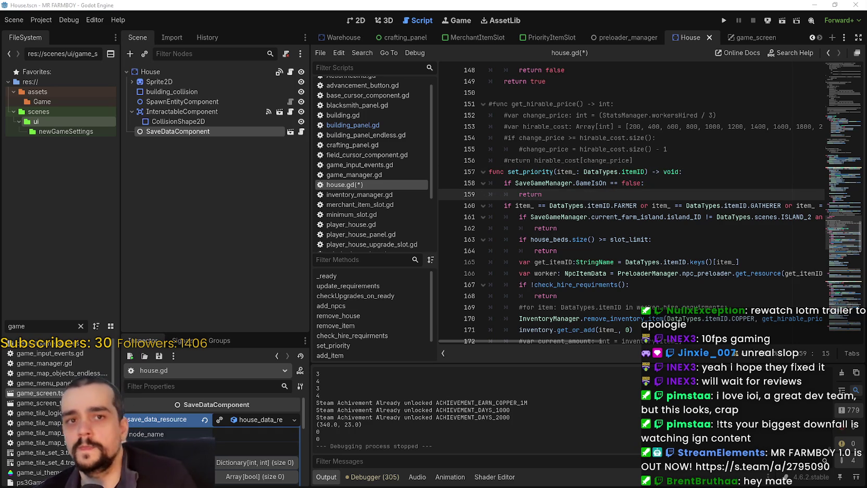
# Step: Read through the copied hiring logic in set_priority down to its end
pyautogui.click(564, 227)
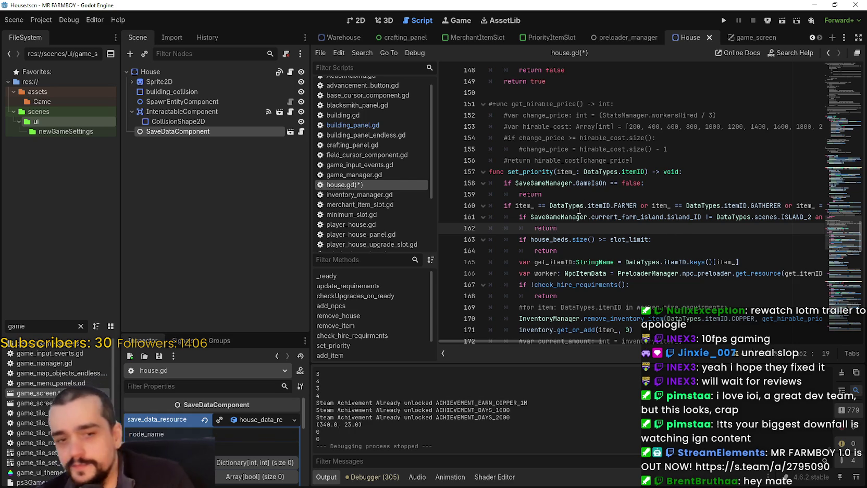
pyautogui.moveTo(582, 211)
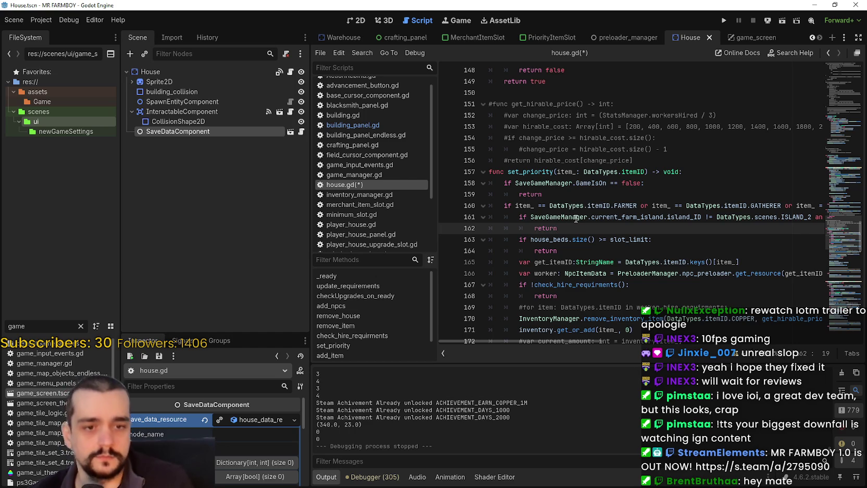
pyautogui.scroll(-3, 575, 216)
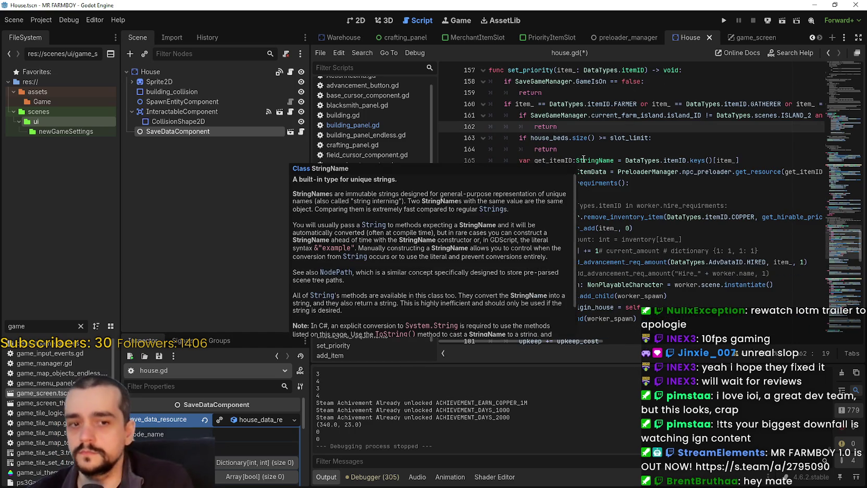
pyautogui.moveTo(584, 159)
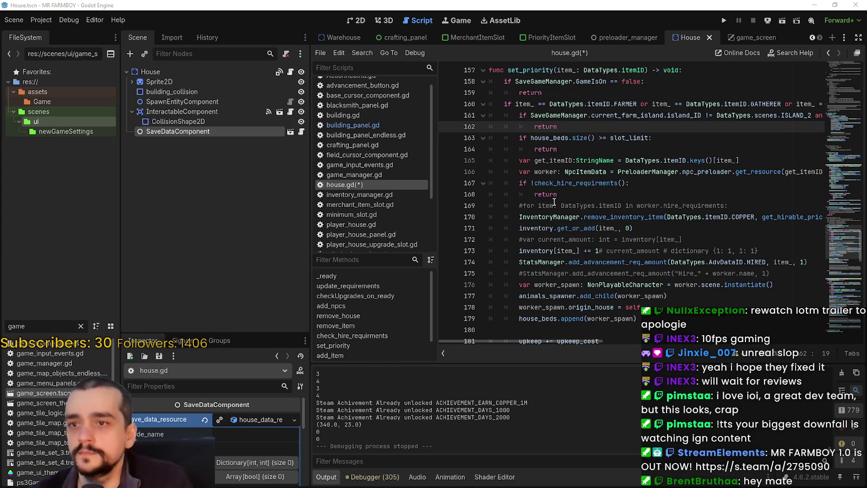
pyautogui.click(634, 209)
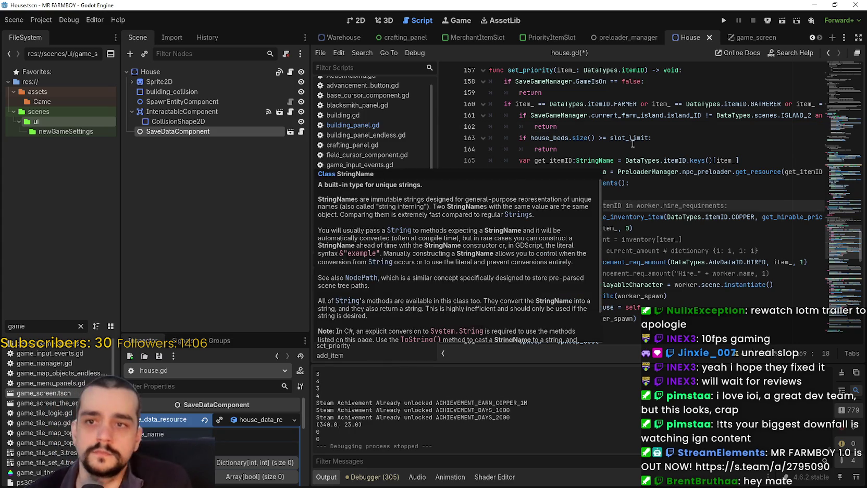
pyautogui.scroll(-7, 564, 228)
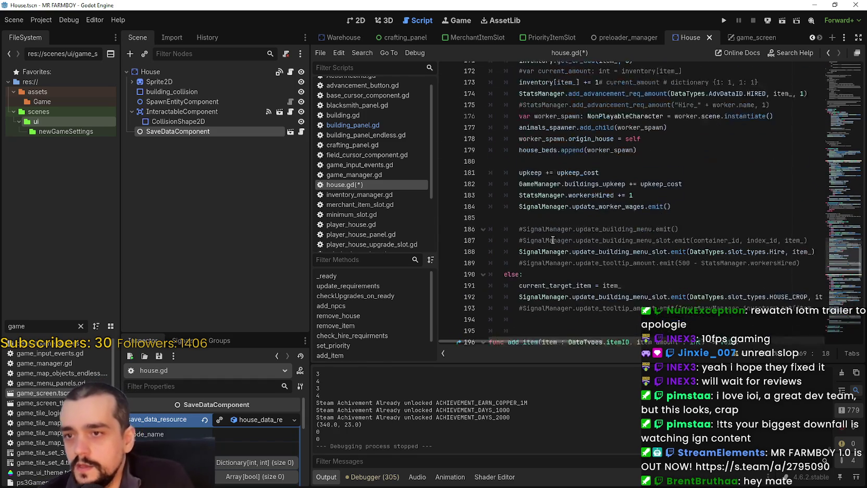
pyautogui.click(547, 261)
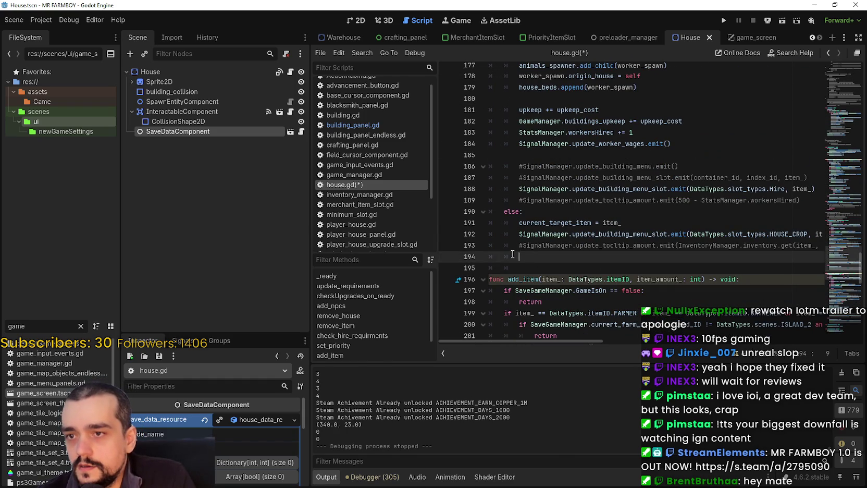
# Step: Delete the old hiring block, the else: line and commented leftovers, dedenting the emit line
pyautogui.click(798, 200)
pyautogui.moveTo(798, 200)
pyautogui.mouseDown()
pyautogui.moveTo(573, 156)
pyautogui.moveTo(516, 68)
pyautogui.moveTo(512, 179)
pyautogui.moveTo(541, 159)
pyautogui.moveTo(477, 169)
pyautogui.mouseUp()
pyautogui.press('Delete')
pyautogui.press('Delete')
pyautogui.press('Tab')
pyautogui.click(518, 186)
pyautogui.press('BackSpace')
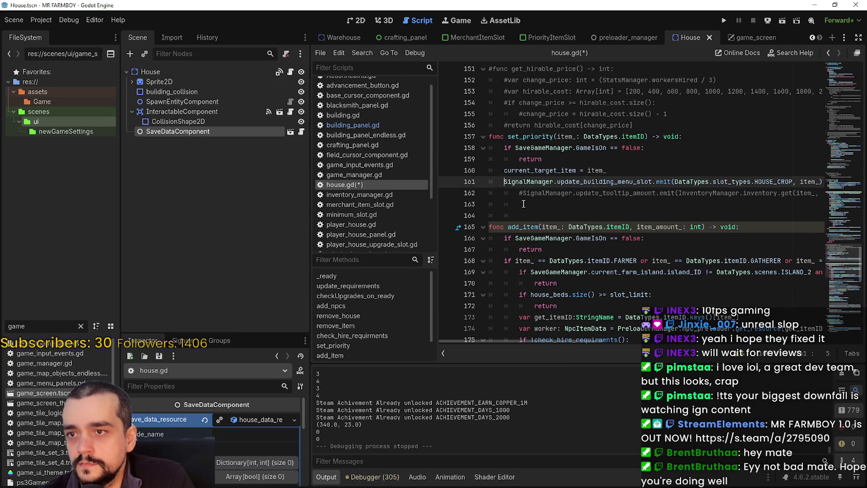
pyautogui.moveTo(539, 206); pyautogui.dragTo(471, 193)
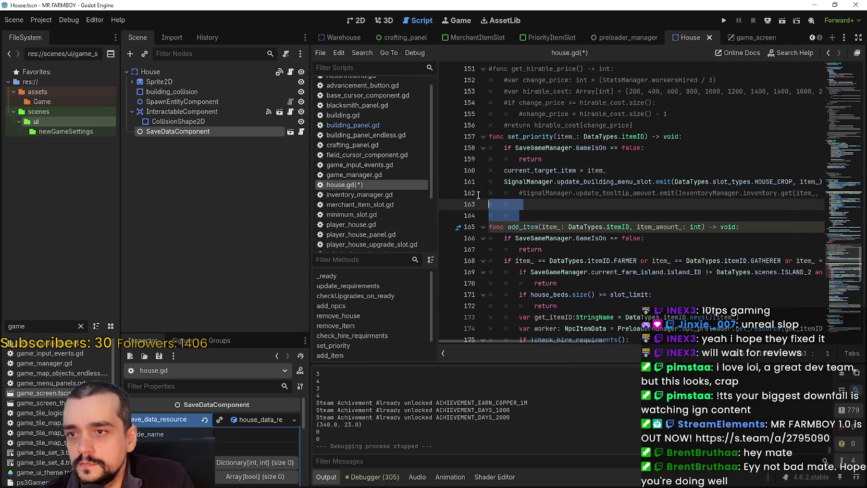
pyautogui.press('Delete')
# Step: Review the remaining early return and current_target_item = item_ lines in set_priority
pyautogui.click(547, 170)
pyautogui.doubleClick(547, 170)
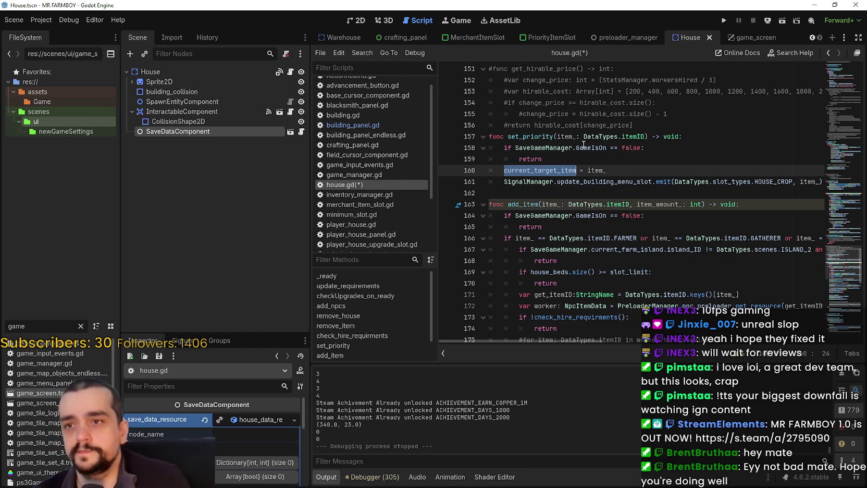
pyautogui.moveTo(606, 171); pyautogui.dragTo(503, 168)
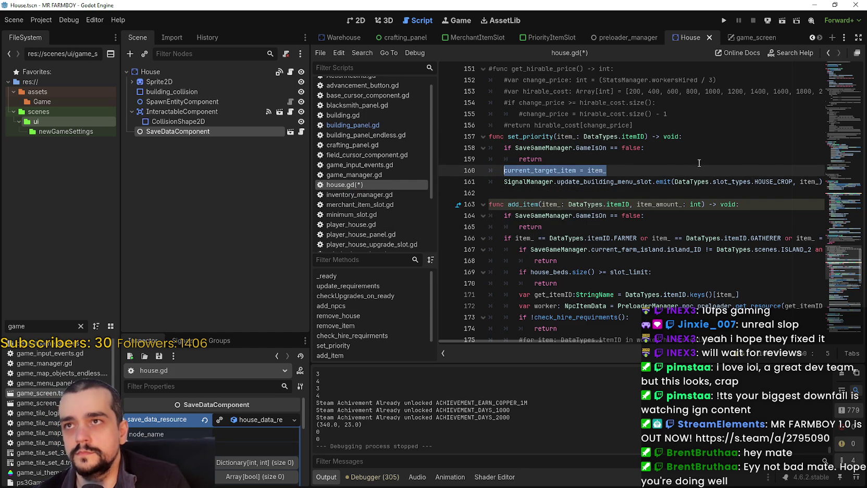
pyautogui.click(633, 158)
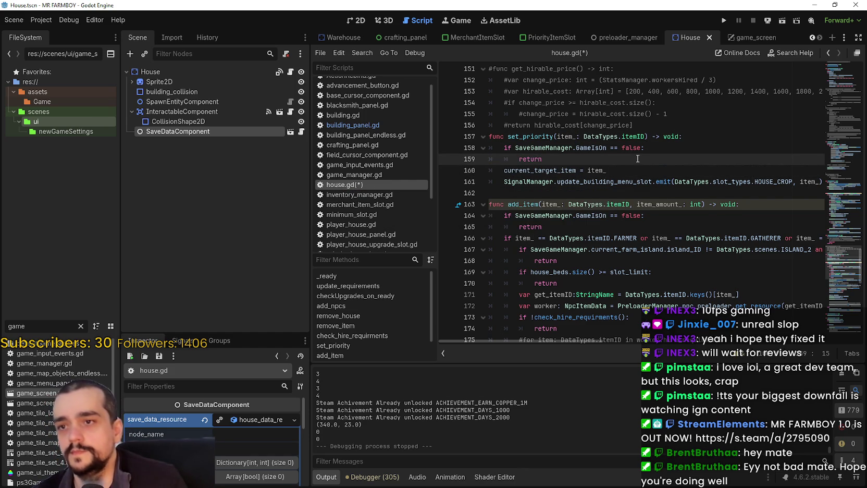
# Step: Add the condition 'if !current_priorities.has(item_):' at the top of set_priority
pyautogui.press('Return')
pyautogui.press('BackSpace')
pyautogui.write('if c')
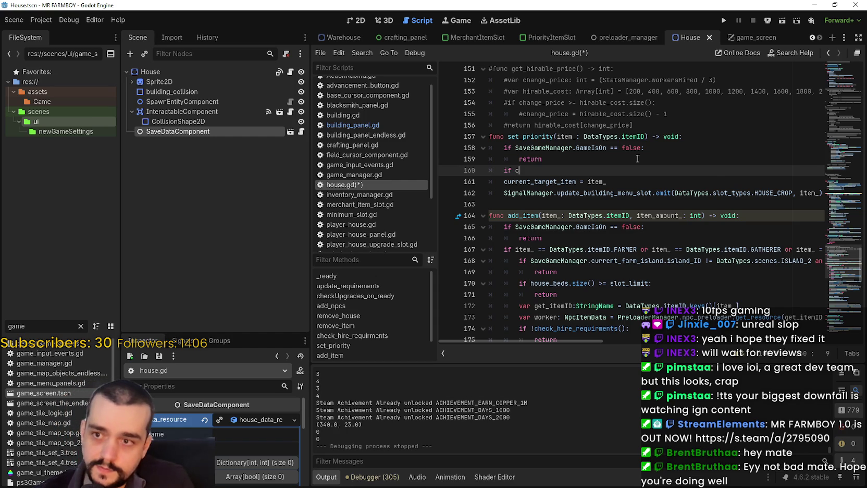
pyautogui.hotkey('ctrl', 'space')
pyautogui.write('pri')
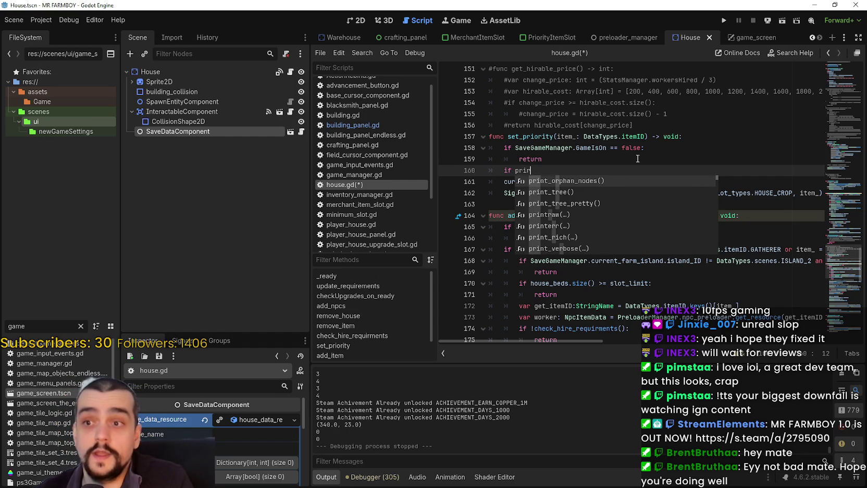
pyautogui.write('ority')
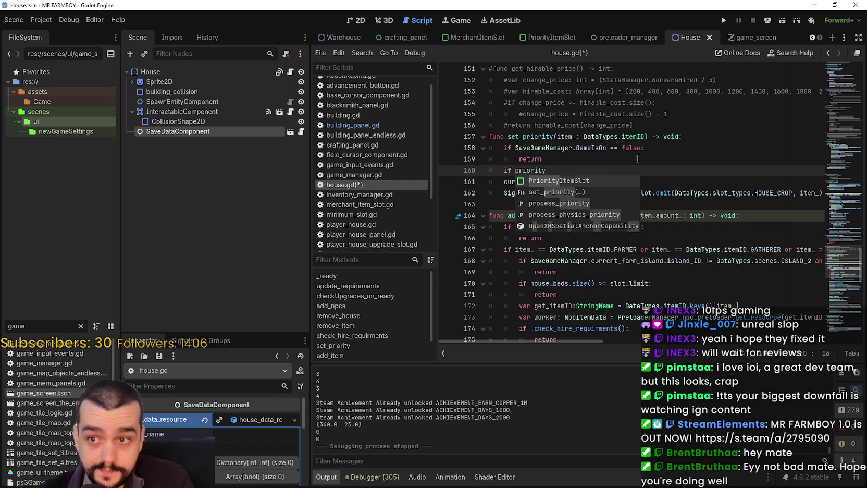
pyautogui.hotkey('ctrl', 'BackSpace')
pyautogui.write('c')
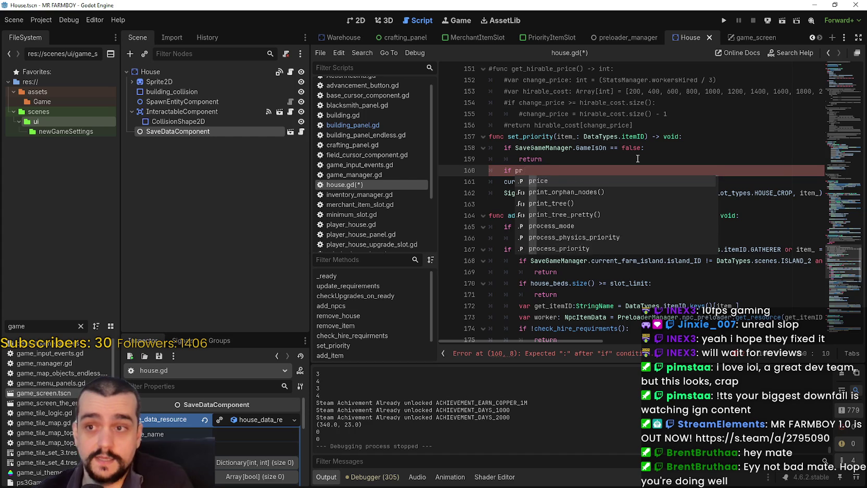
pyautogui.write('urren')
pyautogui.press('Return')
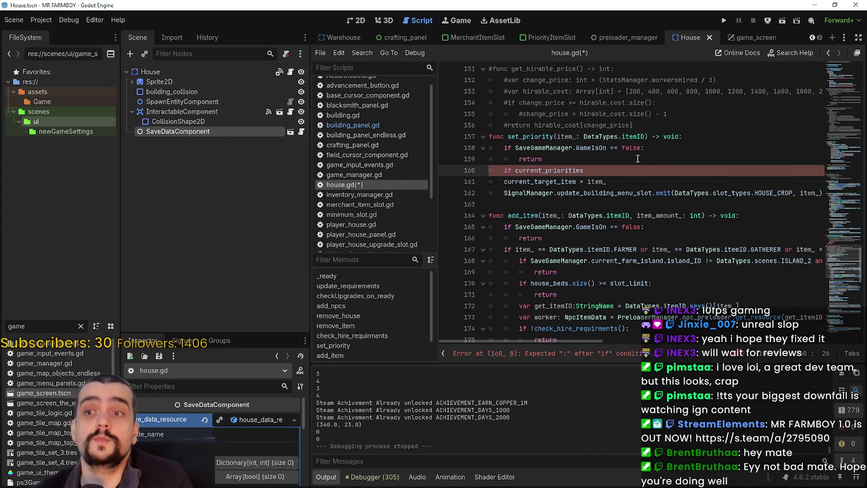
pyautogui.write('.has')
pyautogui.press('Return')
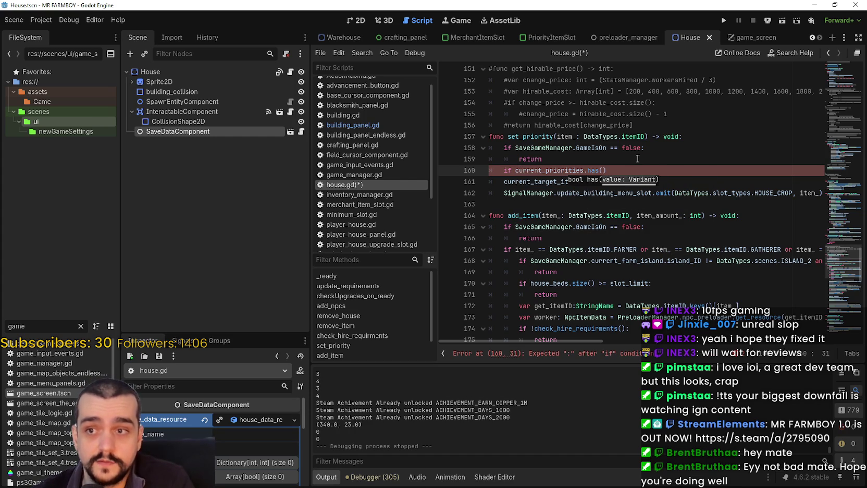
pyautogui.write('item_')
pyautogui.press('Return')
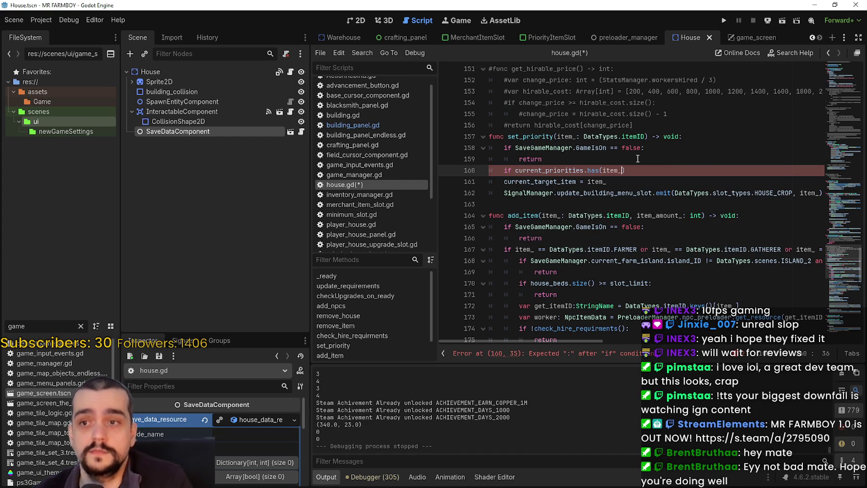
pyautogui.press('End')
pyautogui.click(516, 169)
pyautogui.write('!')
pyautogui.press('End')
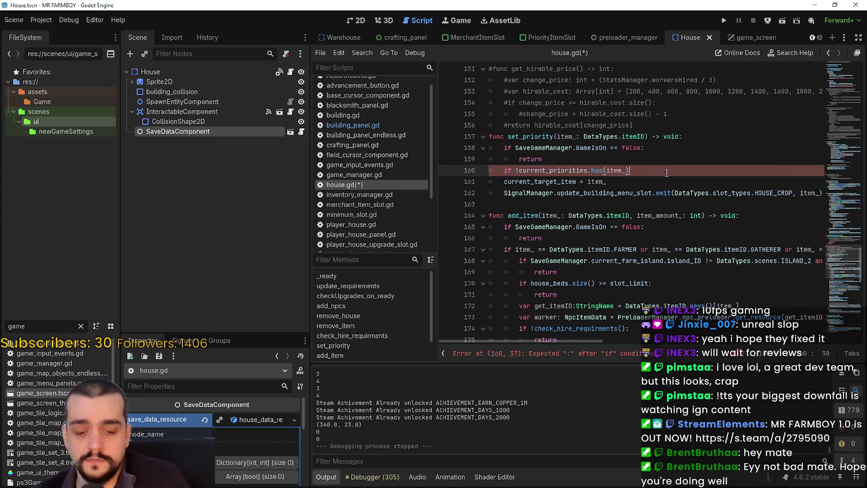
pyautogui.write(':')
# Step: Inside that if, append item_ to current_priorities
pyautogui.press('Return')
pyautogui.write('rren')
pyautogui.press('Return')
pyautogui.write('.')
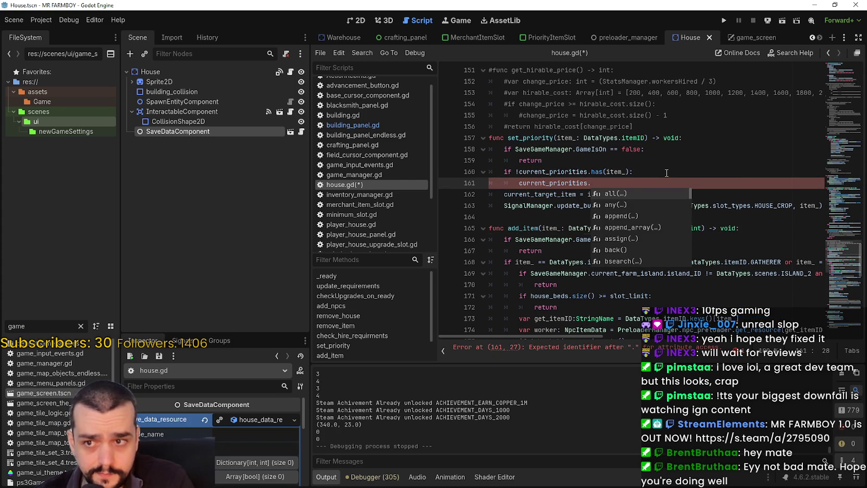
pyautogui.write('ad')
pyautogui.press('BackSpace')
pyautogui.write('p')
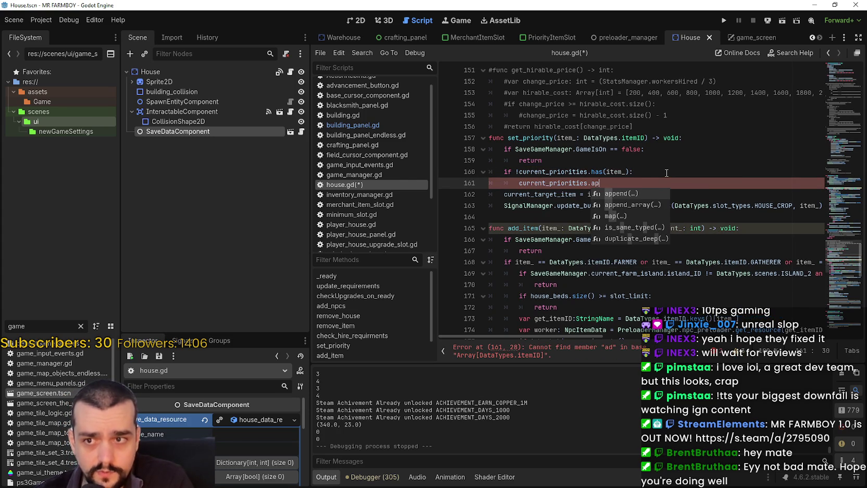
pyautogui.press('Return')
pyautogui.write('item_')
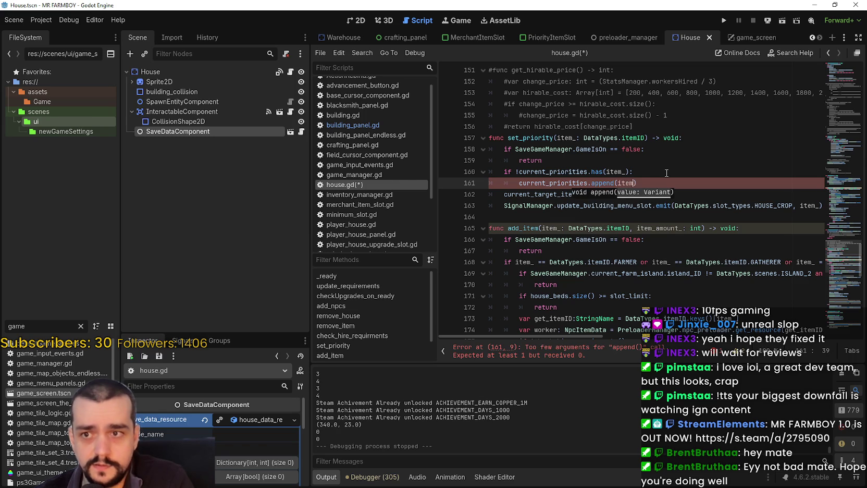
pyautogui.write(');')
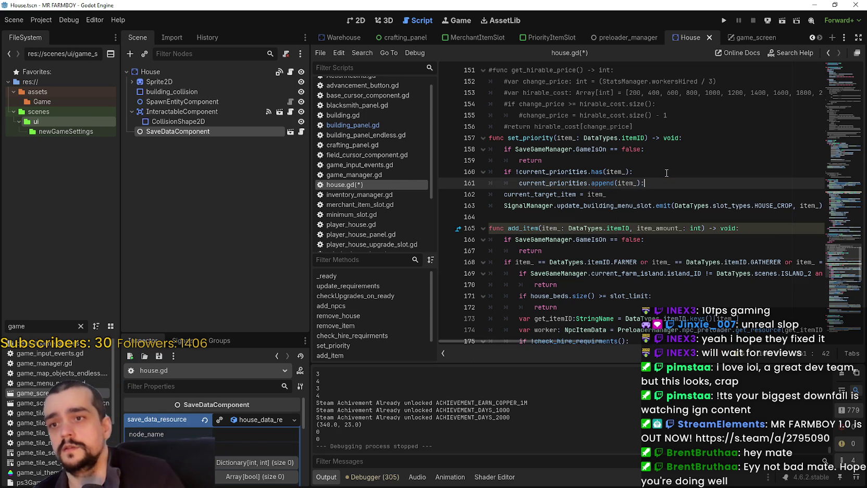
pyautogui.press('BackSpace')
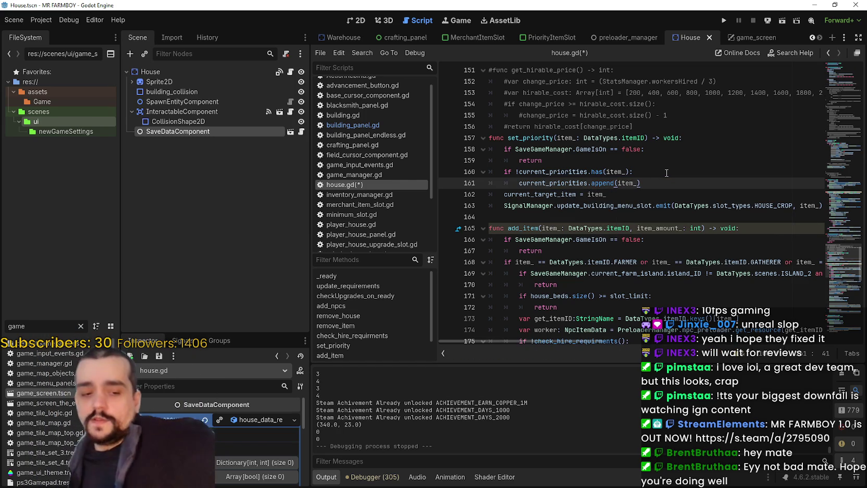
# Step: Add an else branch that calls current_priorities.erase(item_)
pyautogui.click(655, 193)
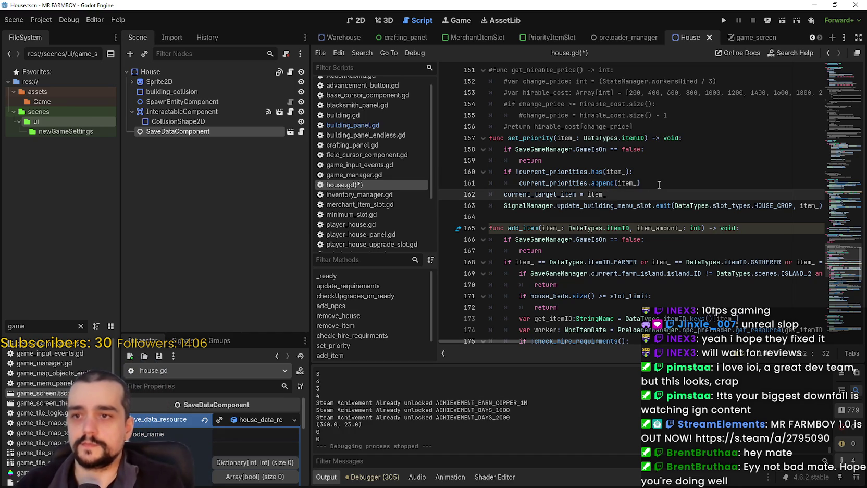
pyautogui.click(654, 183)
pyautogui.press('Return')
pyautogui.write(':')
pyautogui.press('Return')
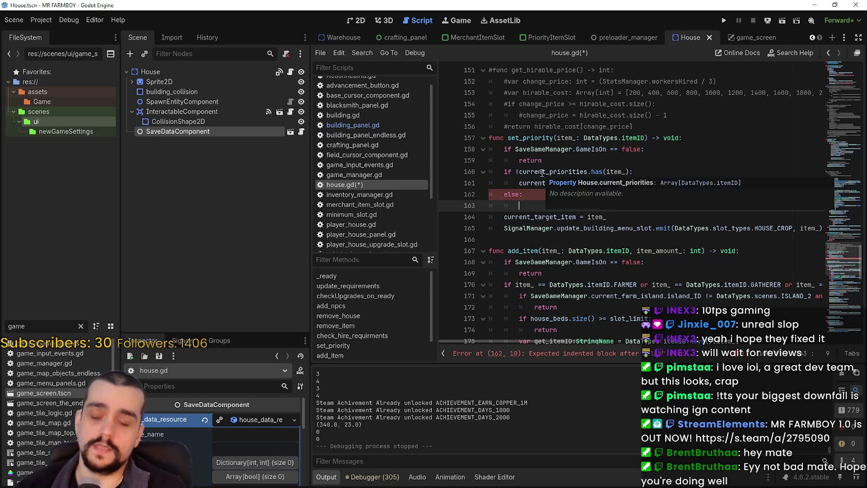
pyautogui.write('curren')
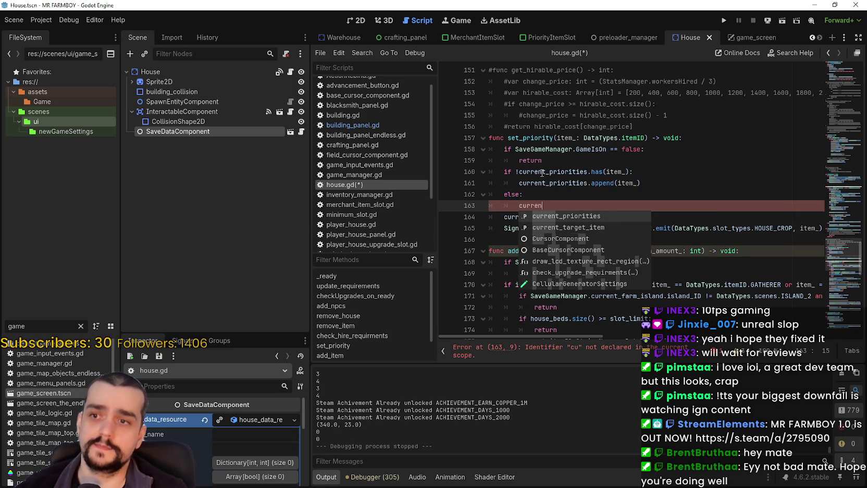
pyautogui.write('t')
pyautogui.press('Return')
pyautogui.write('./')
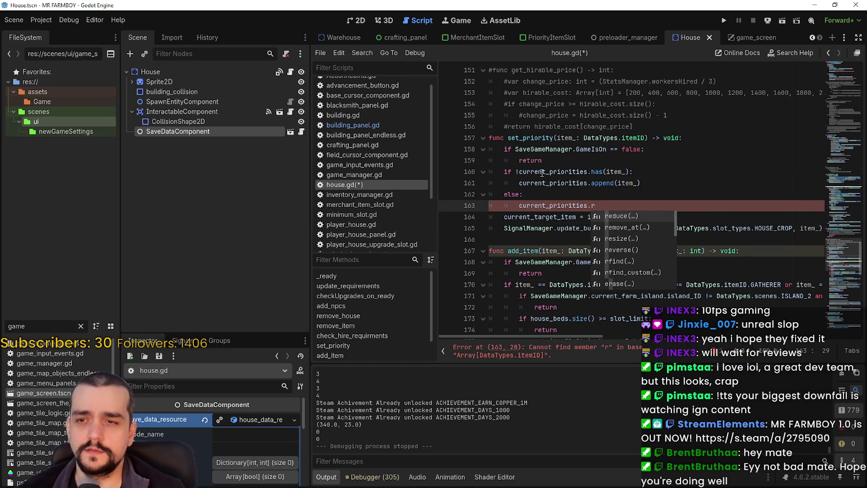
pyautogui.press('BackSpace')
pyautogui.write('er')
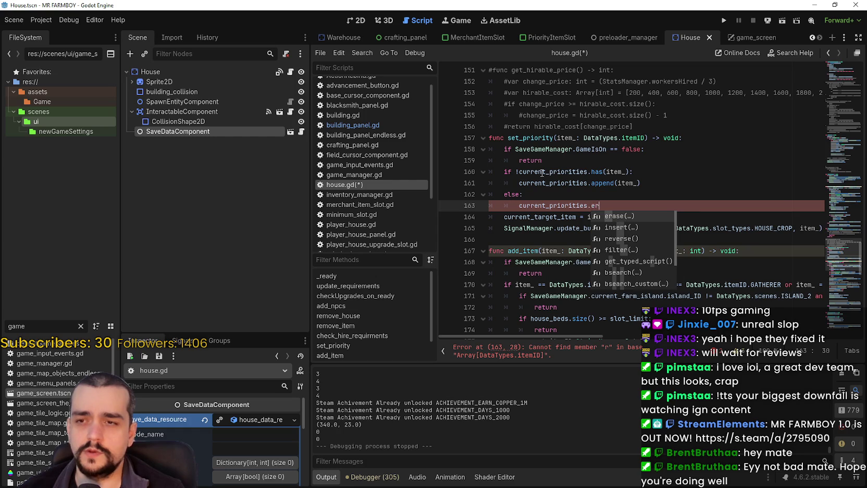
pyautogui.press('Return')
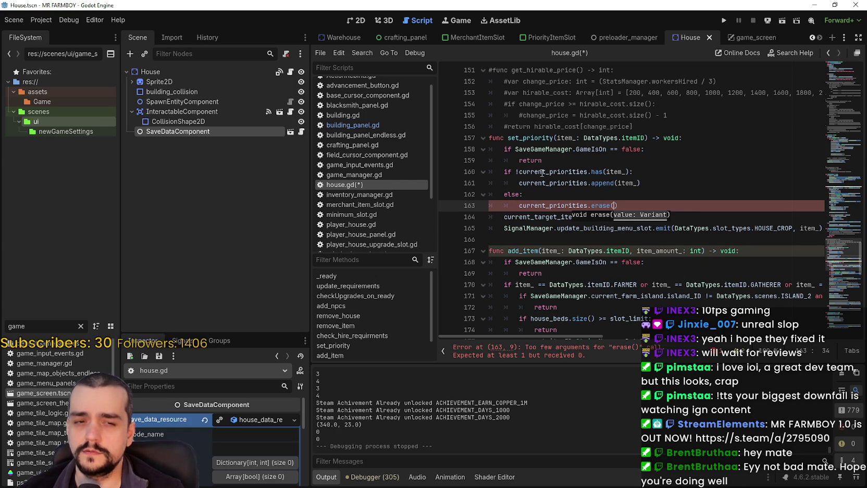
pyautogui.write('item')
pyautogui.press('Return')
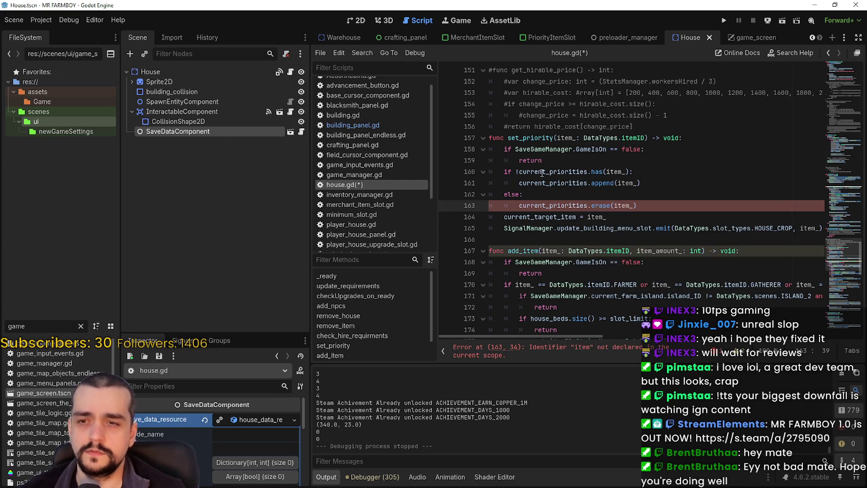
pyautogui.press('End')
pyautogui.press('Return')
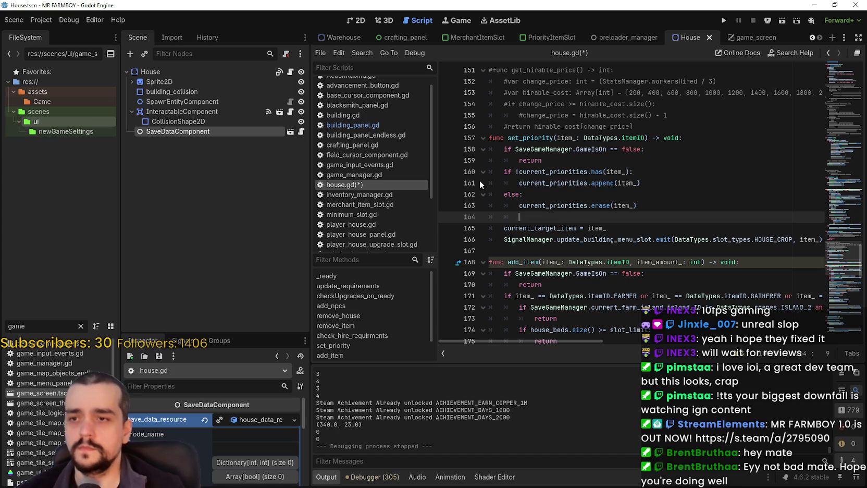
# Step: Remove the extra blank line and comment out 'current_target_item = item_' with #
pyautogui.moveTo(609, 227); pyautogui.dragTo(488, 227)
pyautogui.click(527, 220)
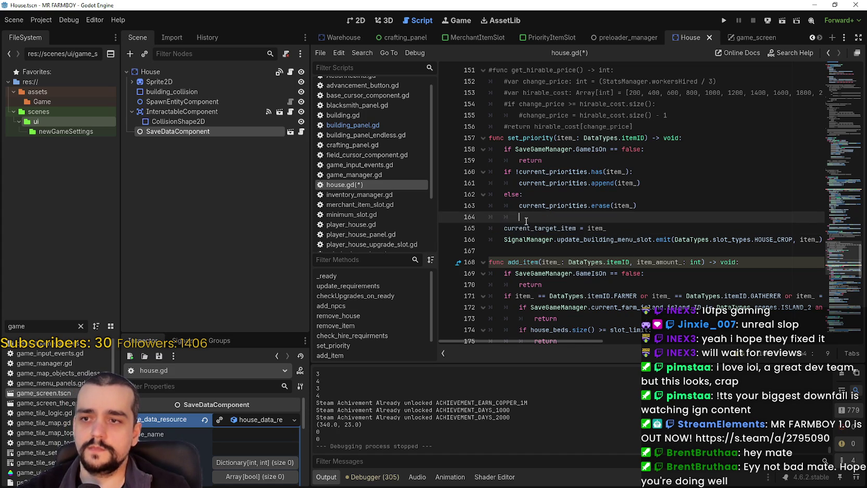
pyautogui.press('BackSpace')
pyautogui.press('BackSpace')
pyautogui.press('BackSpace')
pyautogui.click(497, 218)
pyautogui.write('#')
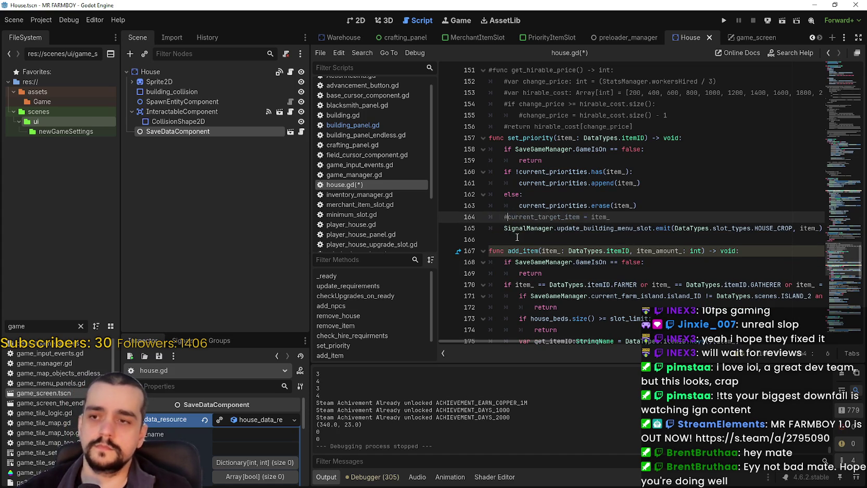
pyautogui.click(516, 240)
# Step: Check the update_building_menu_slot emit line and save house.gd
pyautogui.click(724, 228)
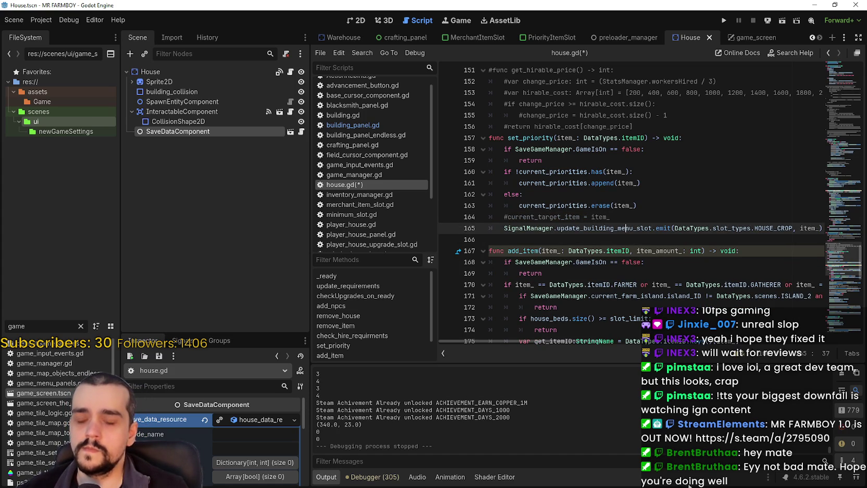
pyautogui.hscroll(5, 586, 341)
pyautogui.hscroll(-5, 573, 294)
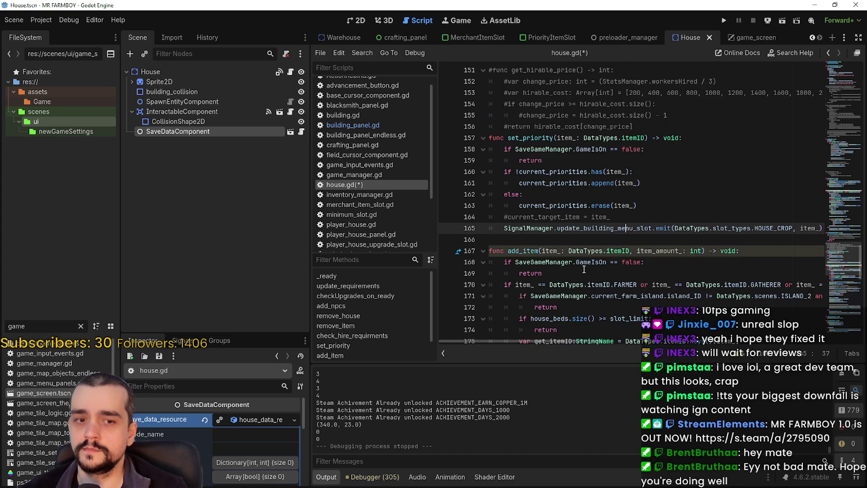
pyautogui.click(571, 243)
pyautogui.hotkey('ctrl', 's')
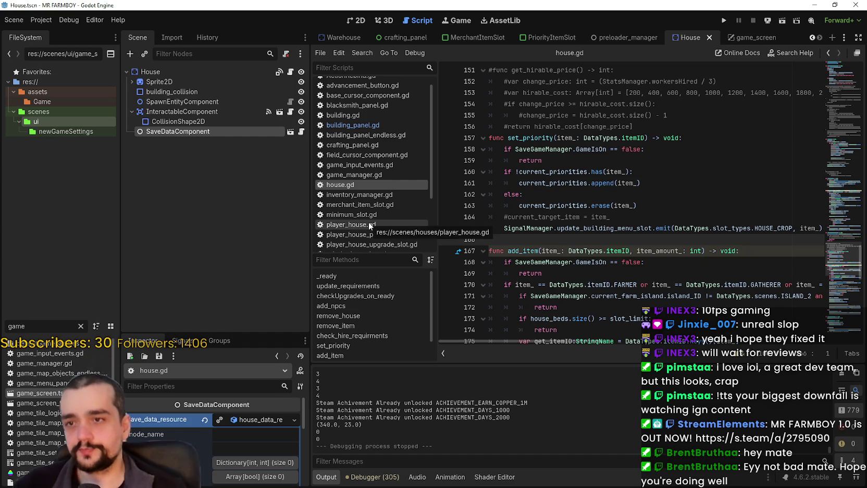
pyautogui.click(636, 126)
pyautogui.scroll(4, 625, 210)
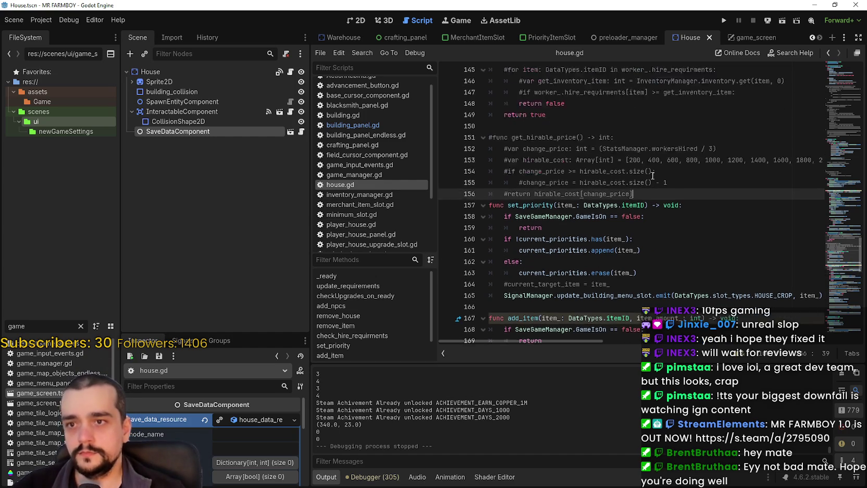
pyautogui.scroll(-4, 651, 255)
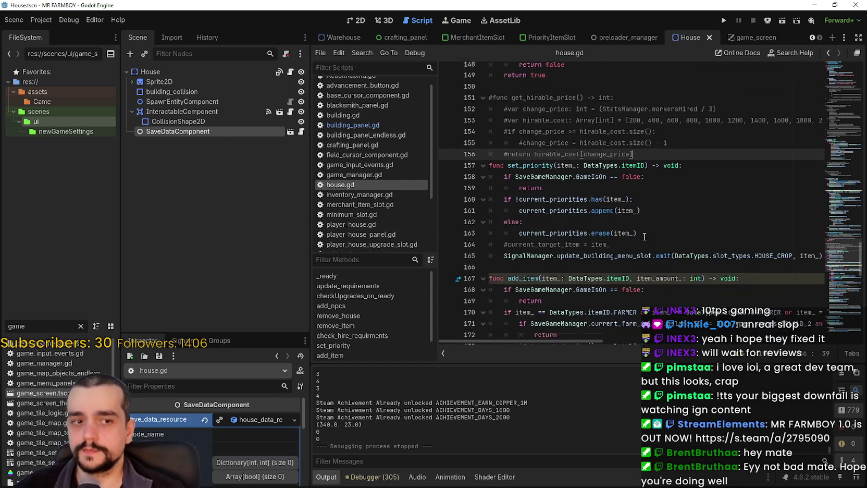
pyautogui.click(636, 217)
pyautogui.moveTo(636, 217); pyautogui.dragTo(474, 217)
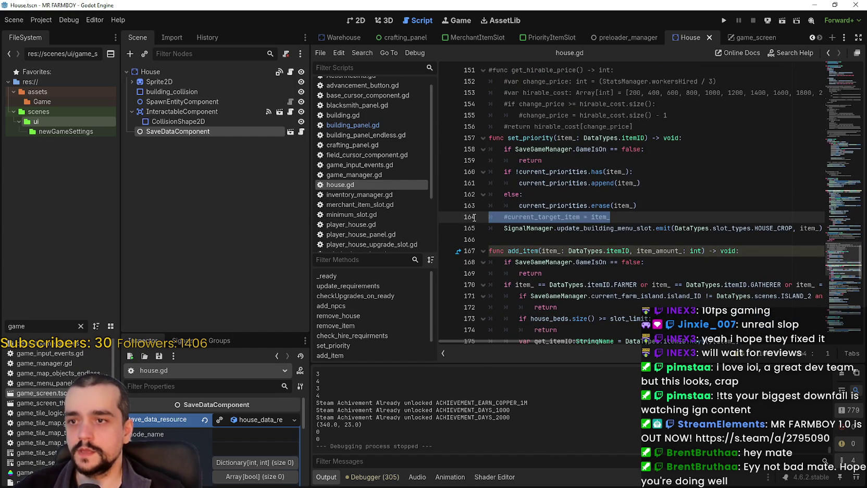
pyautogui.scroll(2, 474, 217)
pyautogui.moveTo(633, 194)
pyautogui.mouseDown()
pyautogui.moveTo(490, 151)
pyautogui.moveTo(486, 131)
pyautogui.mouseUp()
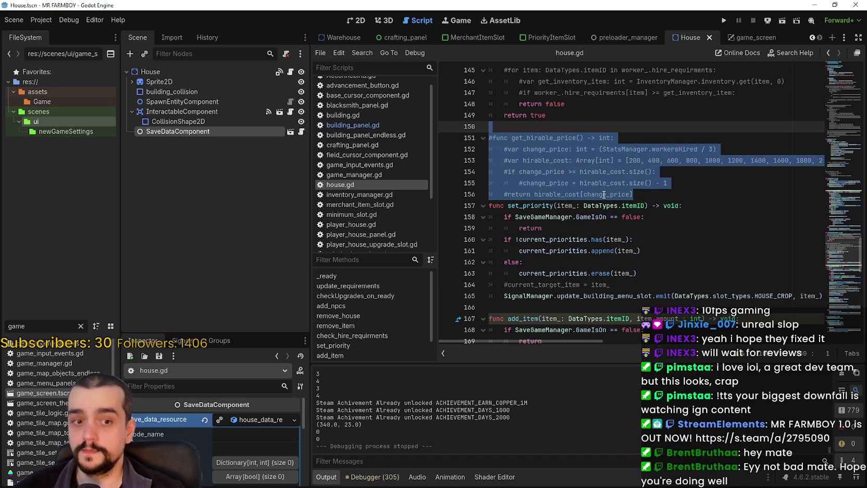
pyautogui.scroll(2, 604, 194)
pyautogui.scroll(-5, 652, 209)
pyautogui.moveTo(696, 221)
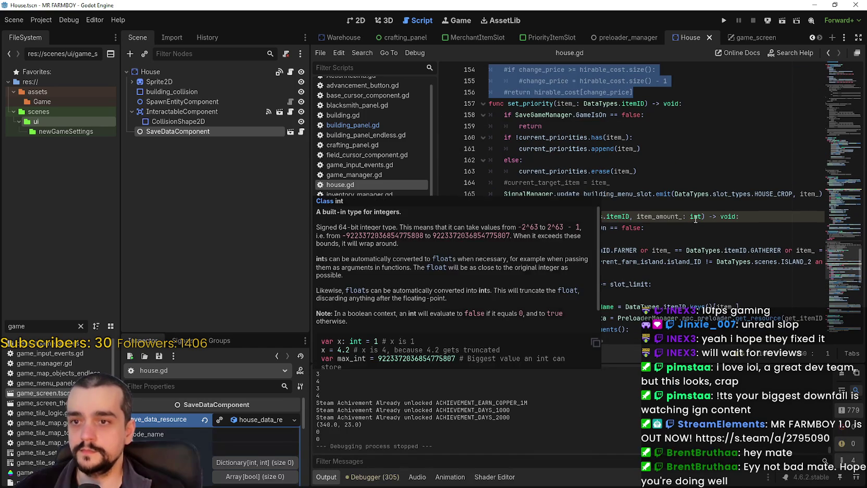
pyautogui.scroll(3, 696, 221)
pyautogui.moveTo(660, 189)
pyautogui.mouseDown()
pyautogui.moveTo(553, 160)
pyautogui.moveTo(497, 129)
pyautogui.mouseUp()
pyautogui.scroll(-3, 645, 231)
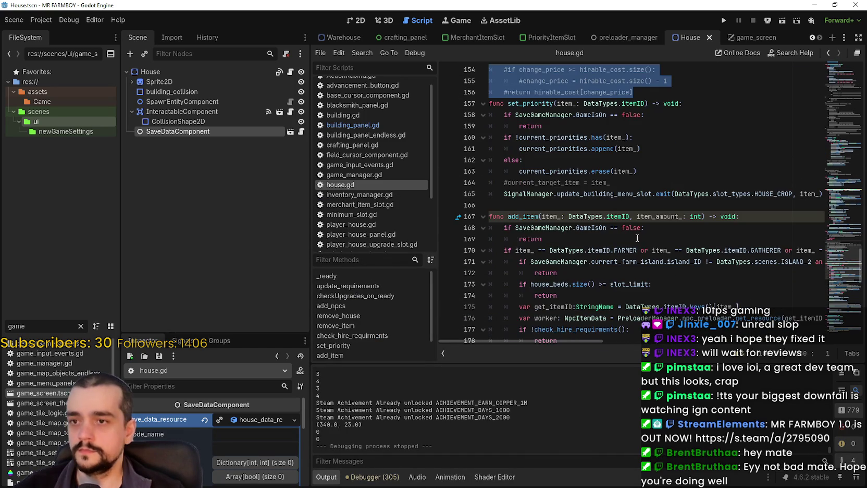
pyautogui.click(625, 208)
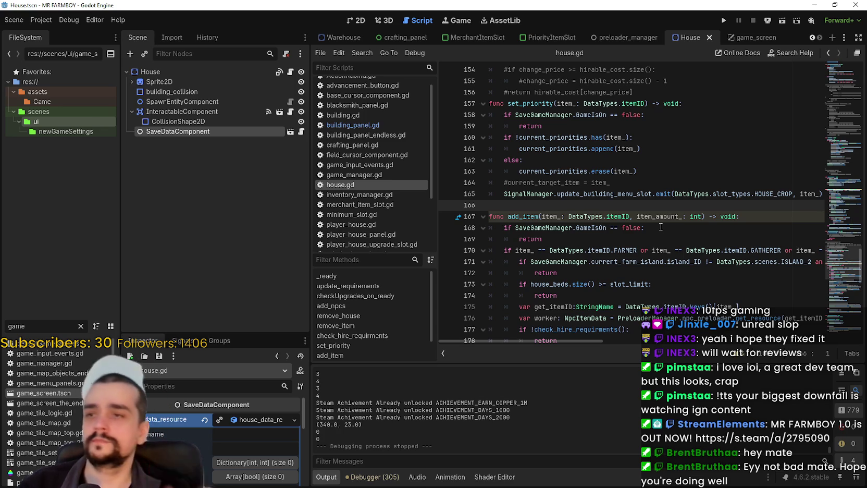
pyautogui.click(681, 170)
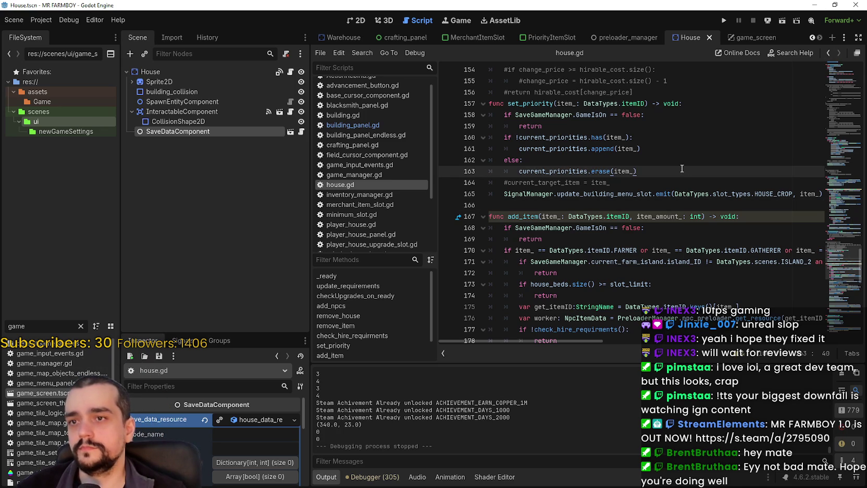
pyautogui.click(687, 149)
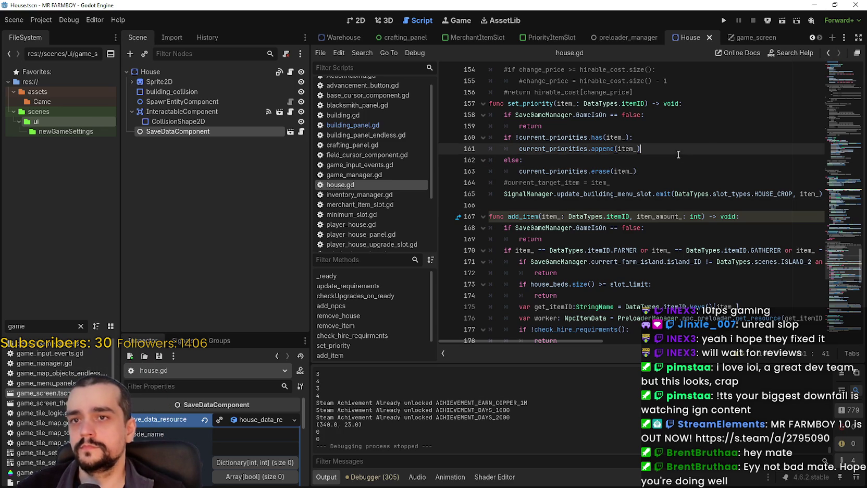
# Step: Switch to the game_screen scene and save the pending script changes
pyautogui.click(751, 37)
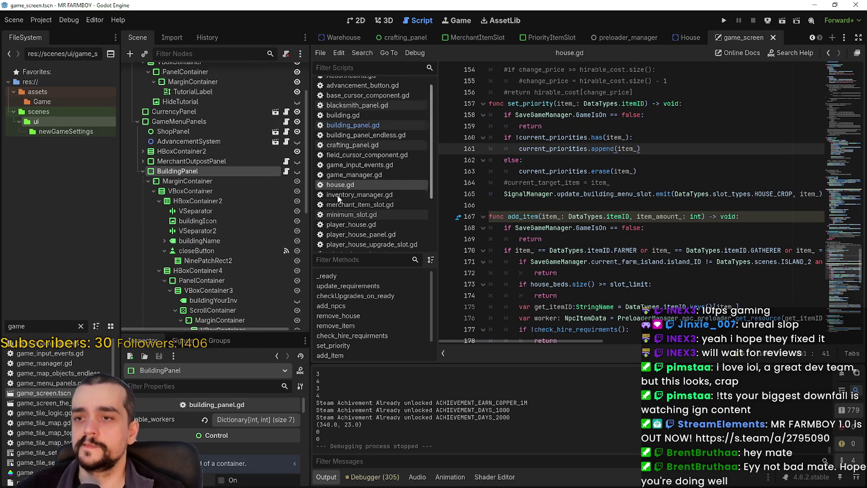
pyautogui.click(585, 235)
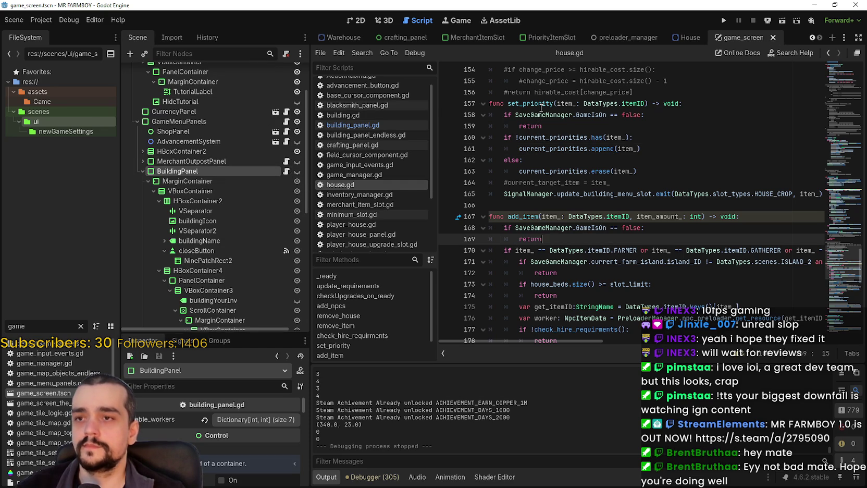
pyautogui.doubleClick(540, 103)
pyautogui.click(557, 149)
pyautogui.hotkey('ctrl', 's')
# Step: In building_panel.gd, connect each slot's on_pressed to set_priority instead of add_item, then save
pyautogui.click(288, 171)
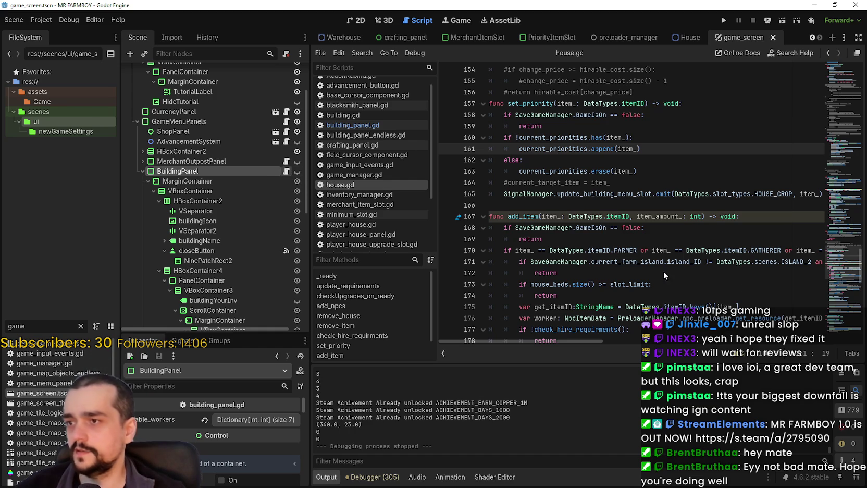
pyautogui.doubleClick(655, 160)
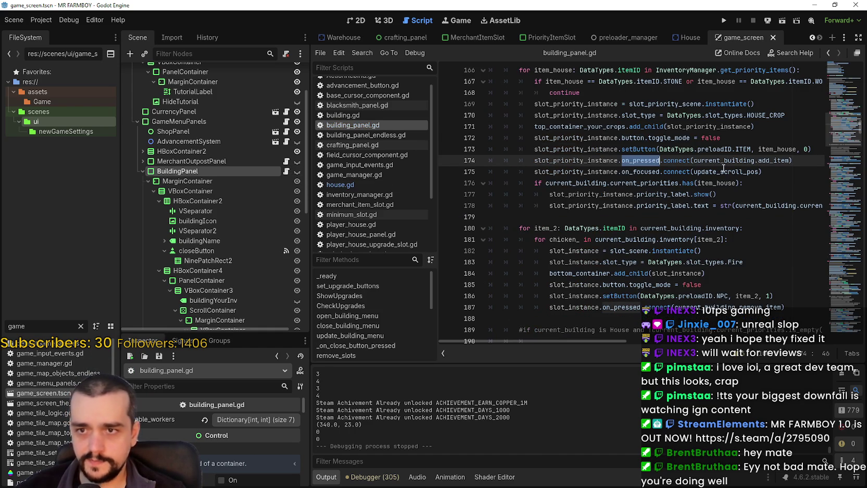
pyautogui.doubleClick(782, 162)
pyautogui.write('set_priority')
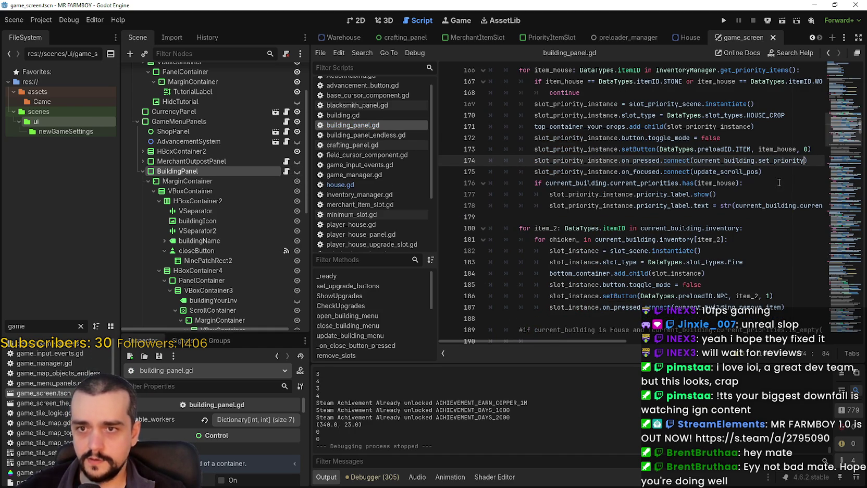
pyautogui.click(779, 183)
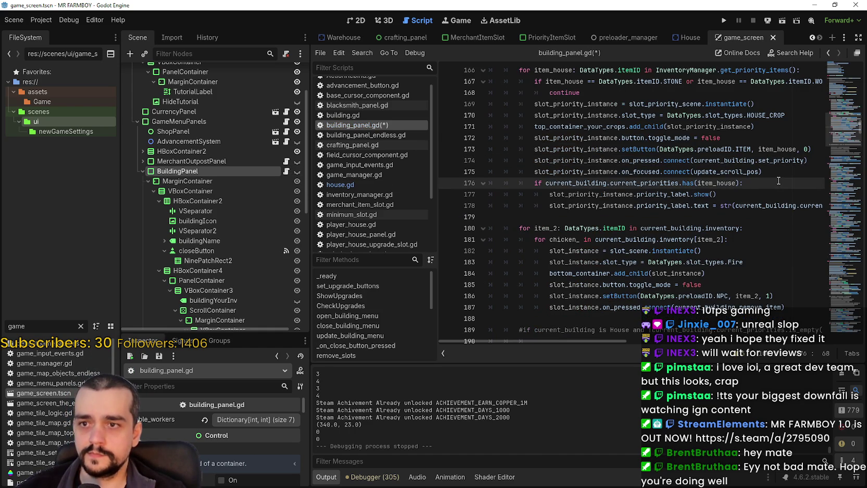
pyautogui.hotkey('ctrl', 's')
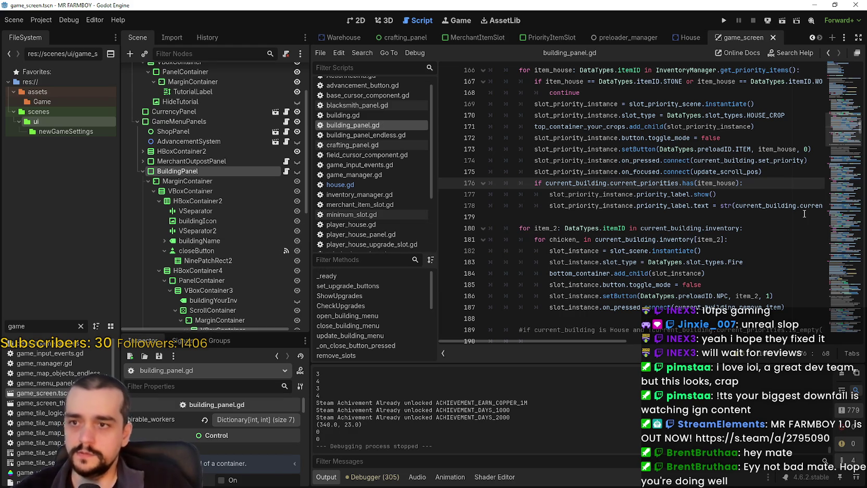
pyautogui.scroll(2, 714, 202)
pyautogui.scroll(6, 688, 202)
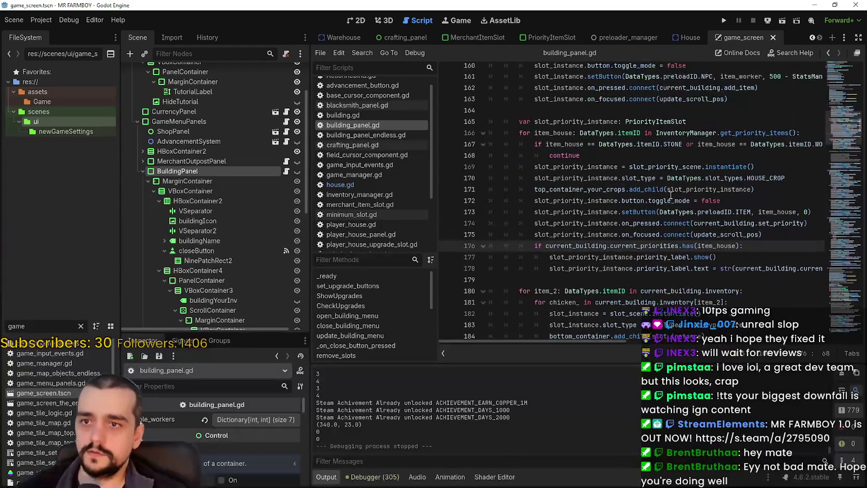
pyautogui.scroll(1, 632, 201)
pyautogui.moveTo(767, 155); pyautogui.dragTo(519, 155)
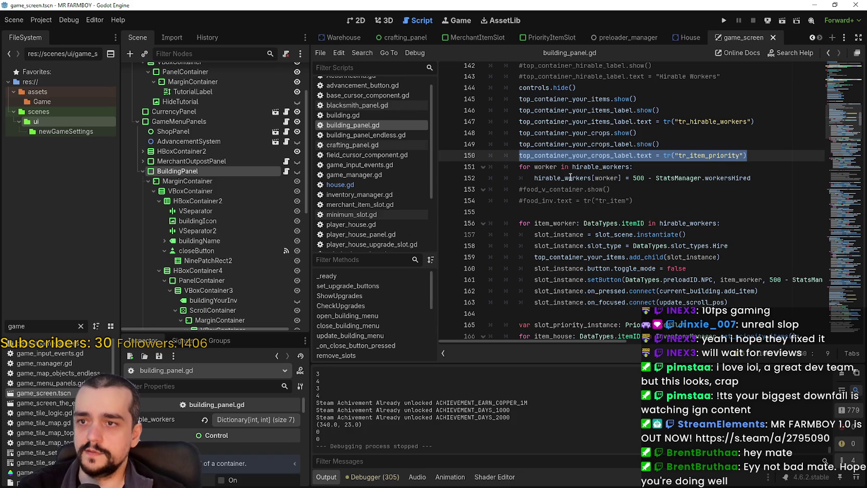
pyautogui.scroll(-5, 697, 245)
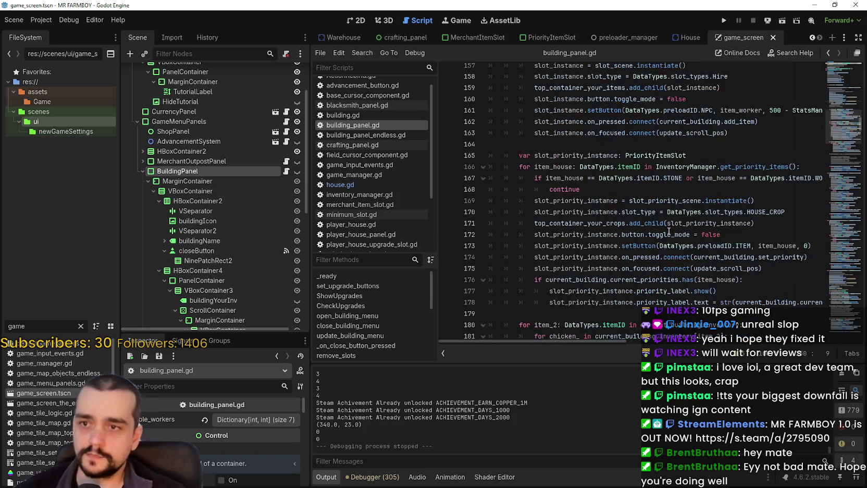
pyautogui.click(611, 189)
pyautogui.scroll(-2, 669, 242)
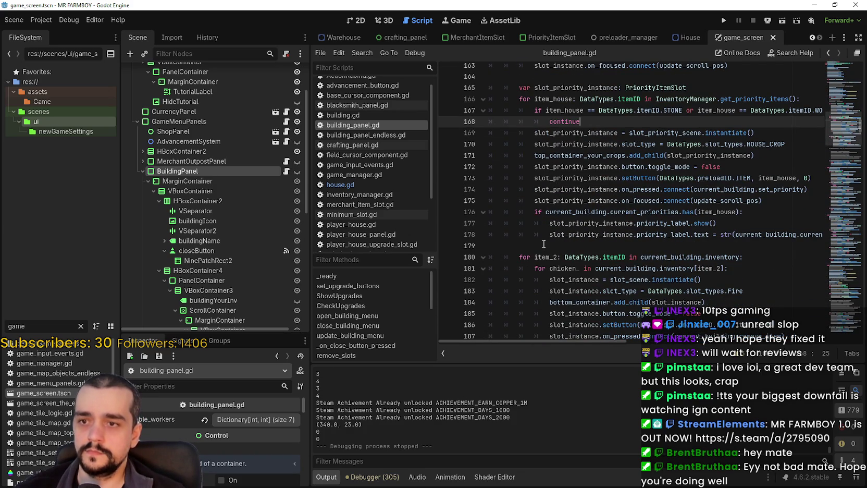
pyautogui.scroll(4, 543, 244)
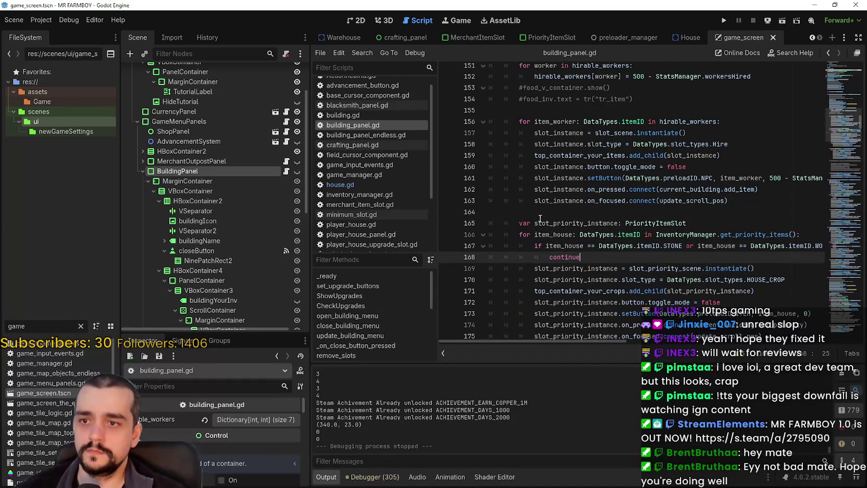
pyautogui.scroll(6, 539, 218)
pyautogui.click(763, 247)
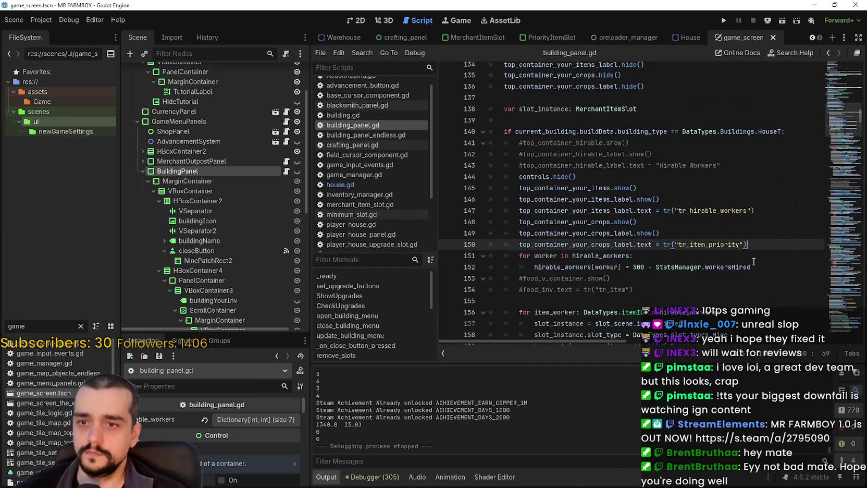
pyautogui.click(744, 244)
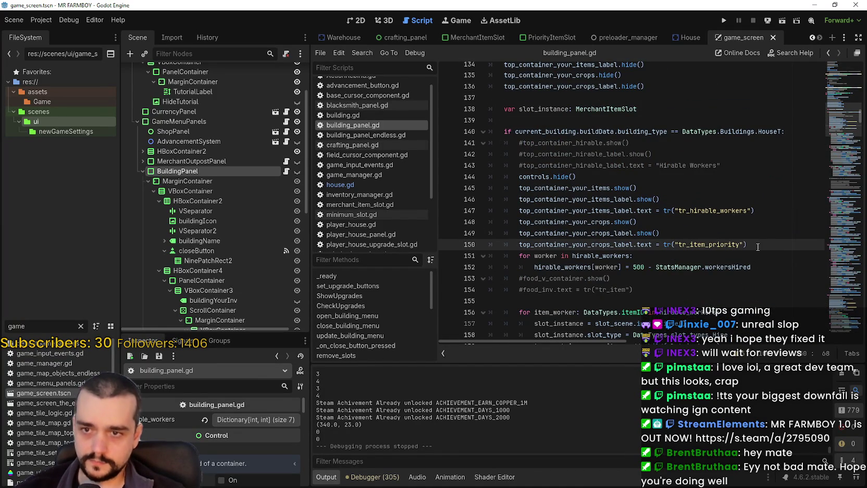
pyautogui.scroll(-2, 757, 246)
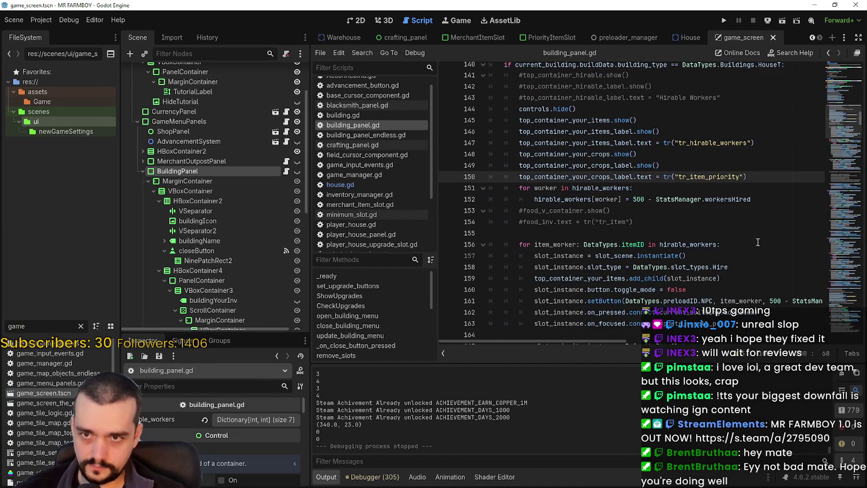
pyautogui.scroll(-2, 835, 119)
pyautogui.moveTo(835, 120); pyautogui.dragTo(829, 194)
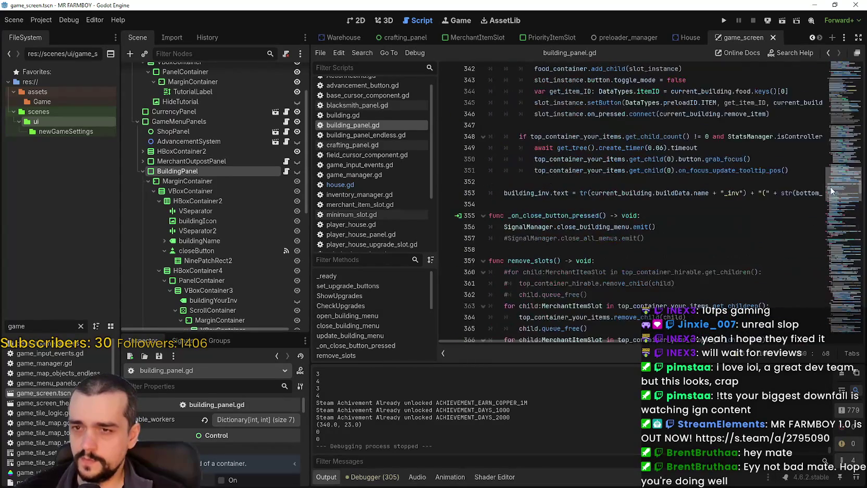
pyautogui.click(479, 191)
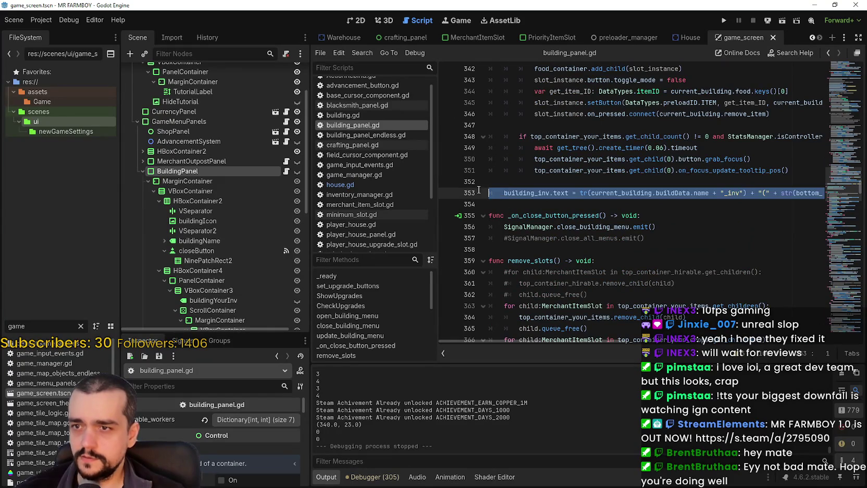
pyautogui.moveTo(828, 187); pyautogui.dragTo(827, 109)
# Step: Paste the building_inv line below line 150 and rename it to top_container_your_crops_label
pyautogui.click(781, 206)
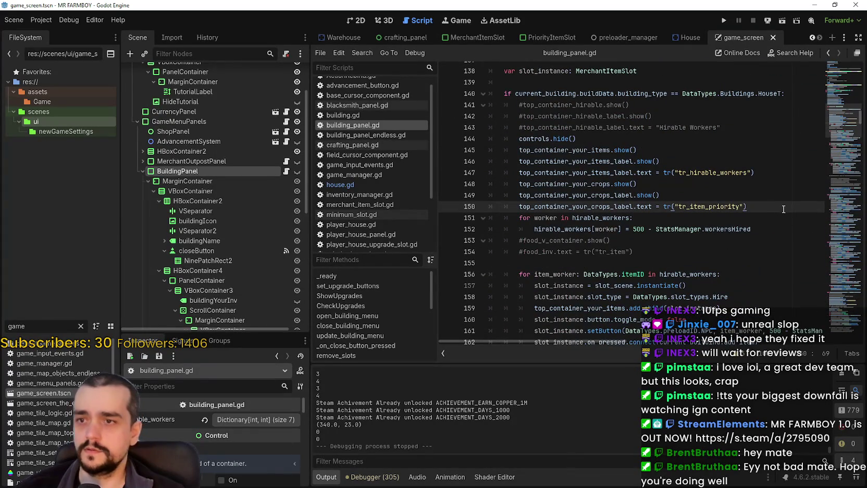
pyautogui.press('Return')
pyautogui.hotkey('ctrl', 'v')
pyautogui.press('Home')
pyautogui.press('BackSpace')
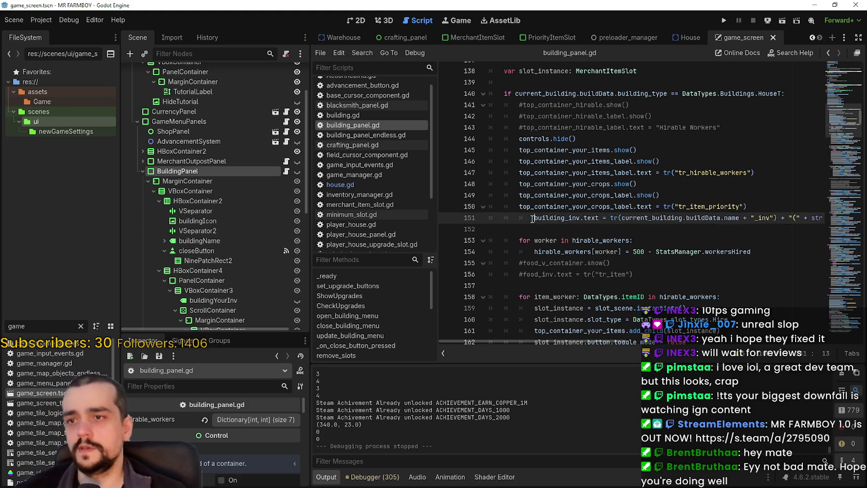
pyautogui.click(549, 218)
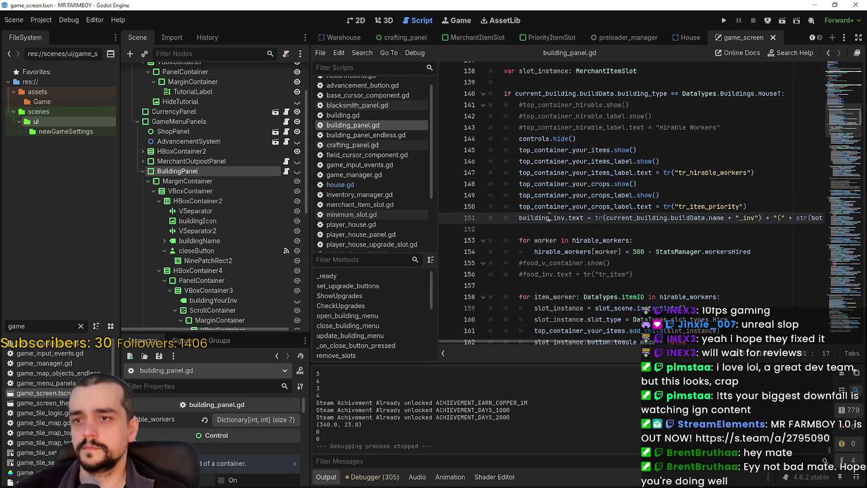
pyautogui.doubleClick(542, 218)
pyautogui.click(591, 229)
pyautogui.doubleClick(547, 210)
pyautogui.hotkey('ctrl', 'c')
pyautogui.doubleClick(546, 217)
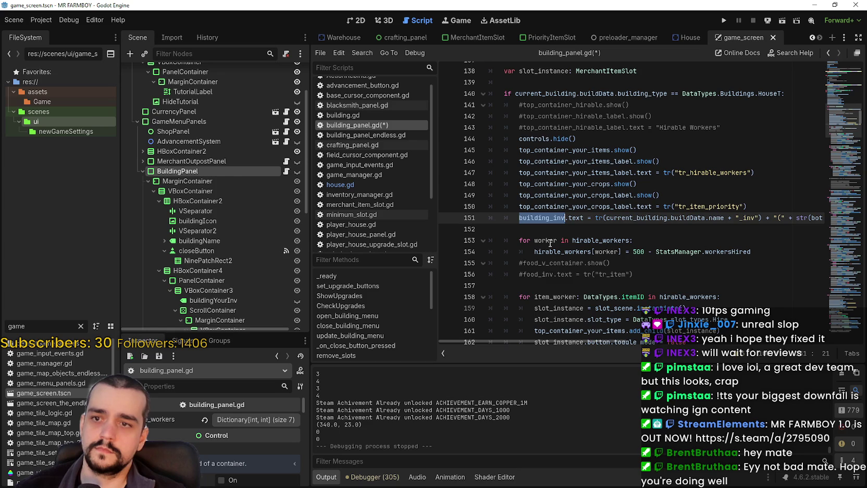
pyautogui.hotkey('ctrl', 'v')
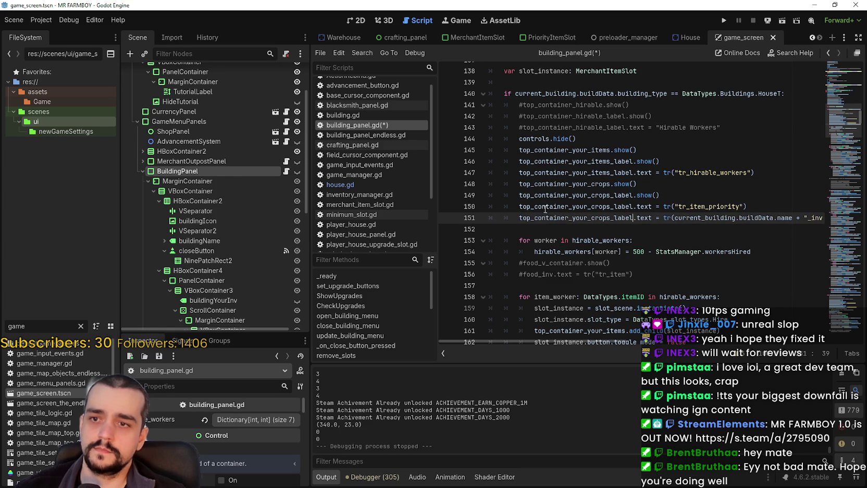
# Step: Replace the building-name translation on line 151 with tr("tr_item_priority")
pyautogui.click(519, 208)
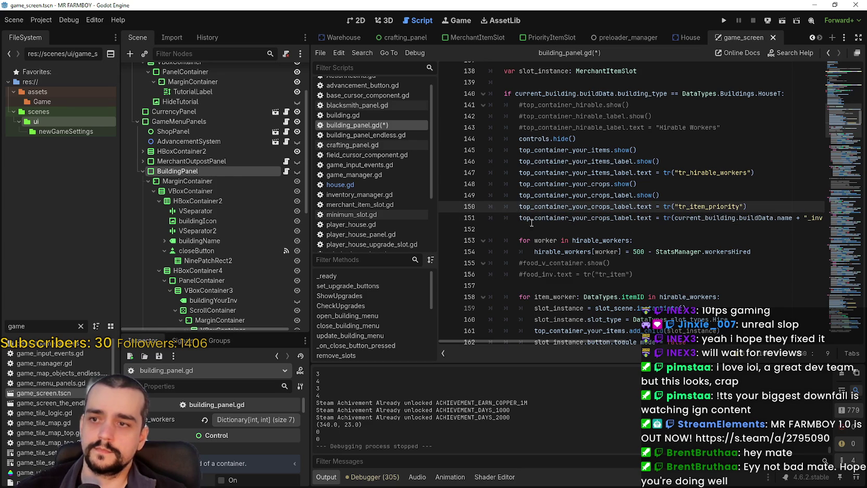
pyautogui.doubleClick(721, 208)
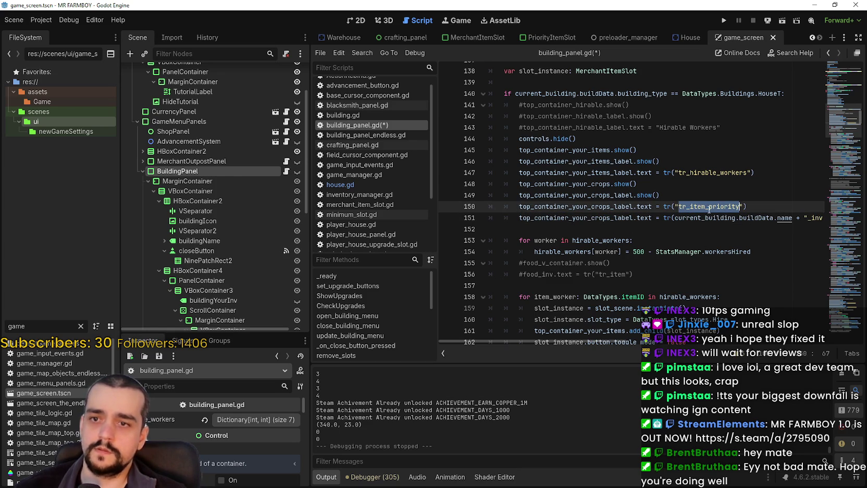
pyautogui.moveTo(789, 218); pyautogui.dragTo(708, 219)
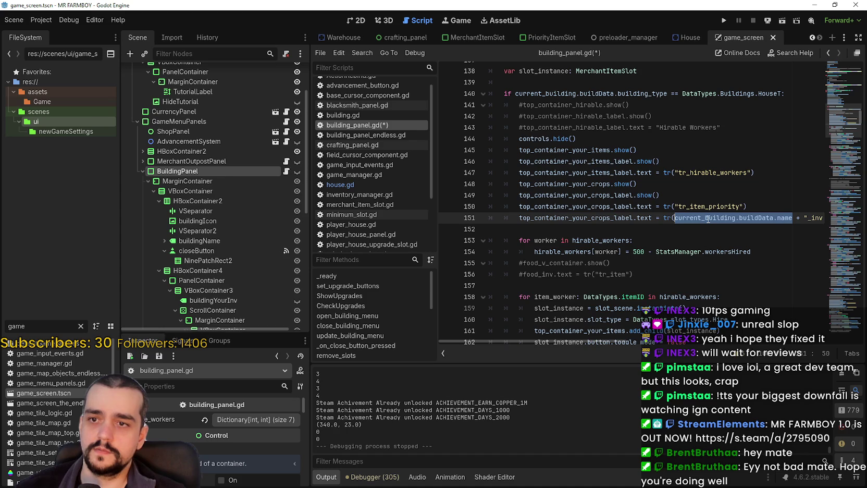
pyautogui.moveTo(598, 343); pyautogui.dragTo(649, 336)
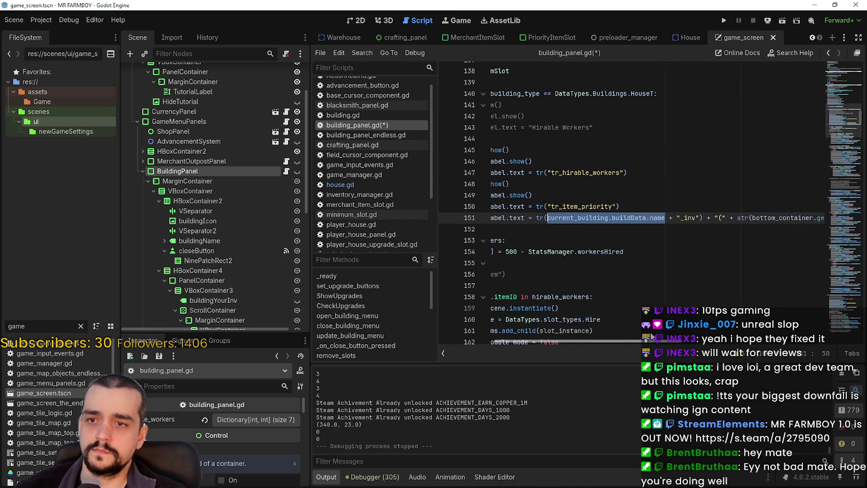
pyautogui.moveTo(650, 336); pyautogui.dragTo(633, 336)
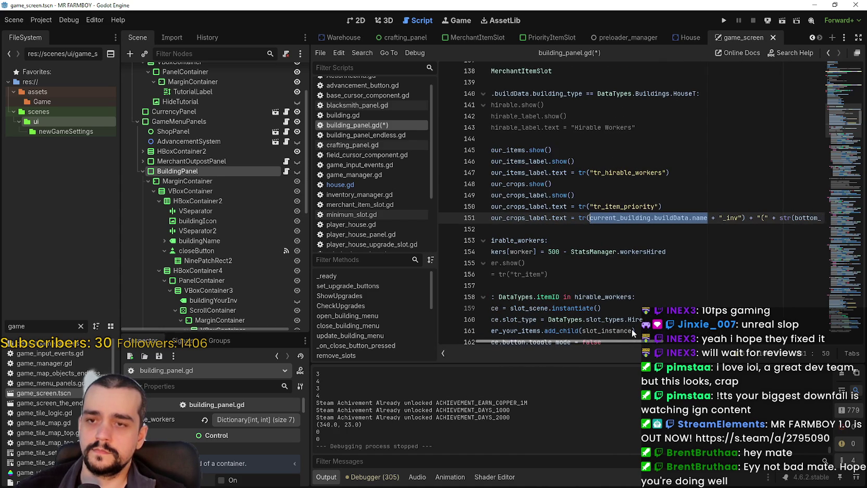
pyautogui.moveTo(662, 206); pyautogui.dragTo(597, 206)
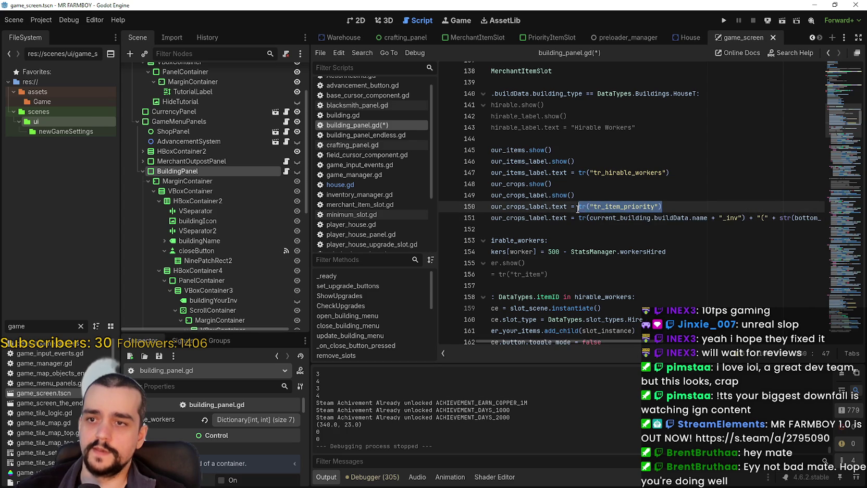
pyautogui.moveTo(746, 218); pyautogui.dragTo(578, 219)
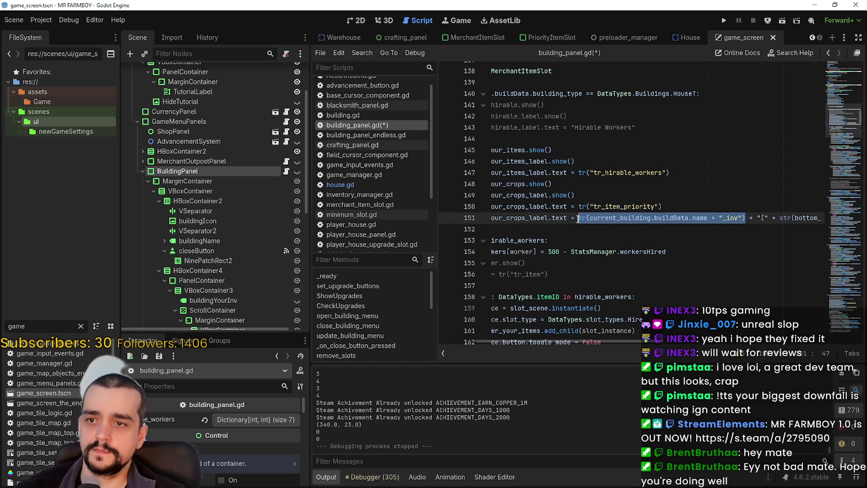
pyautogui.write('tr("tr_item_priority")')
# Step: Comment out line 150 with # and save building_panel.gd
pyautogui.click(512, 207)
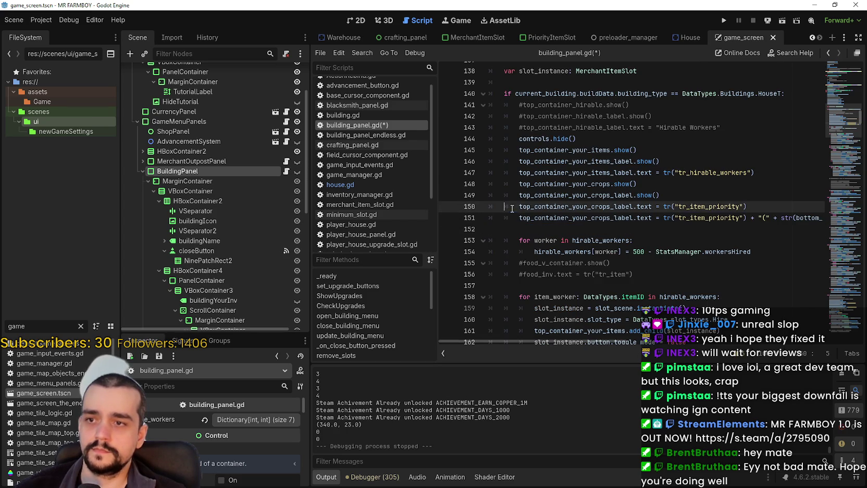
pyautogui.click(518, 207)
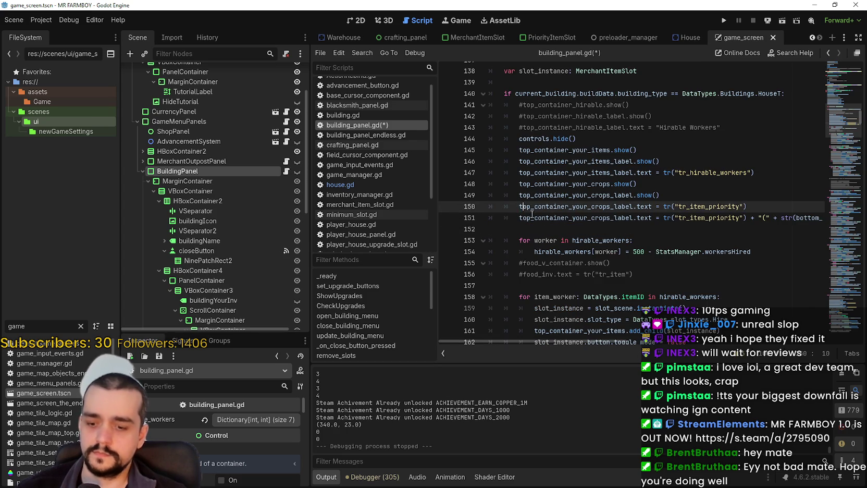
pyautogui.write('#')
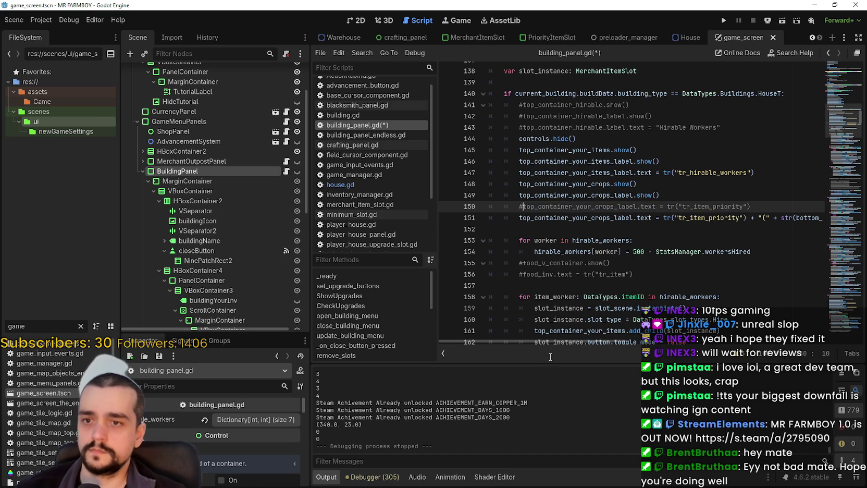
pyautogui.hotkey('ctrl', 's')
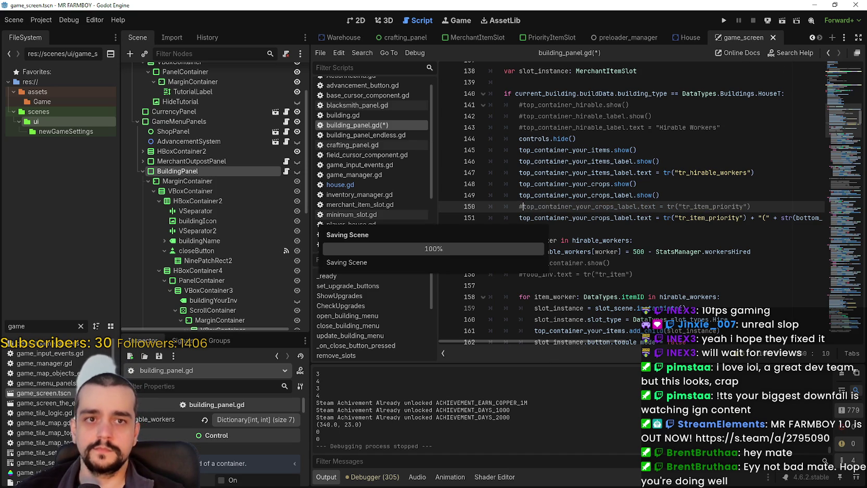
# Step: Replace bottom_container.get_child_count() on line 151 with current_building.current_priorities followed by a dot
pyautogui.moveTo(534, 341); pyautogui.dragTo(599, 337)
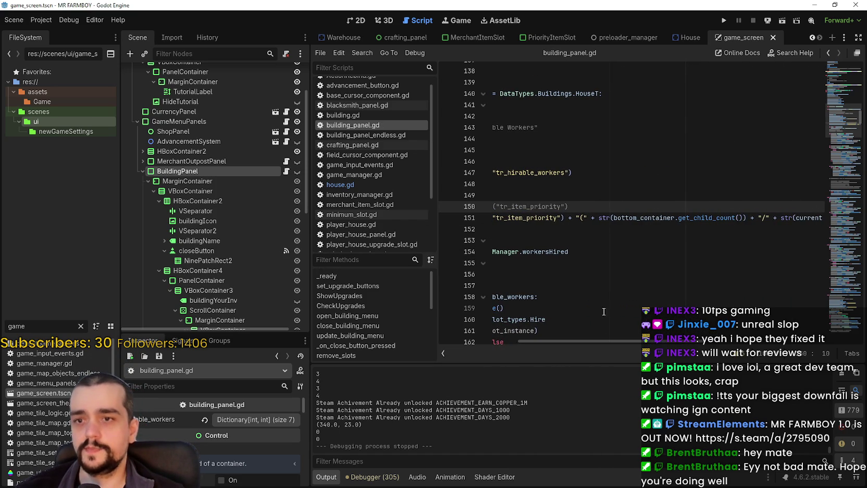
pyautogui.doubleClick(656, 218)
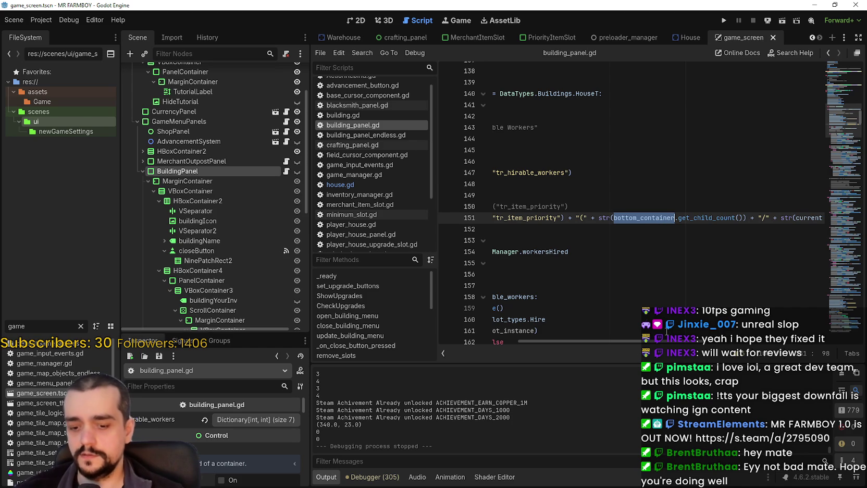
pyautogui.scroll(-5, 604, 307)
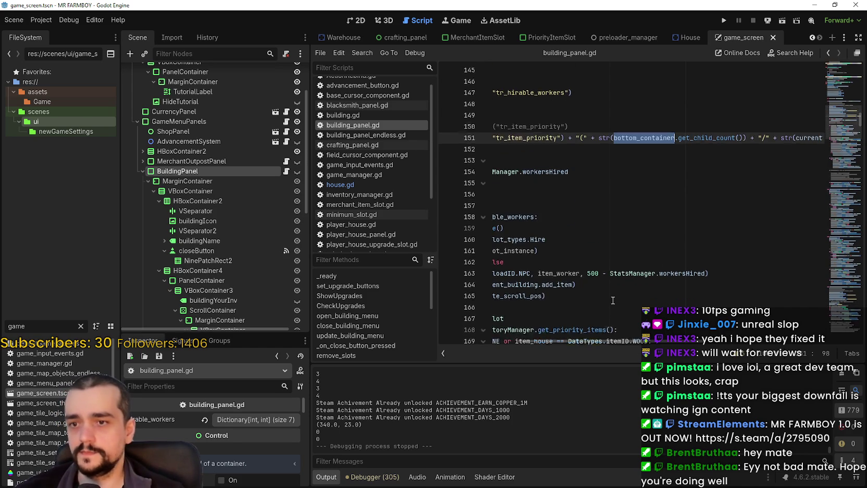
pyautogui.scroll(-1, 594, 274)
pyautogui.moveTo(687, 308)
pyautogui.mouseDown()
pyautogui.moveTo(493, 308)
pyautogui.moveTo(552, 307)
pyautogui.mouseUp()
pyautogui.hotkey('ctrl', 'c')
pyautogui.scroll(5, 704, 251)
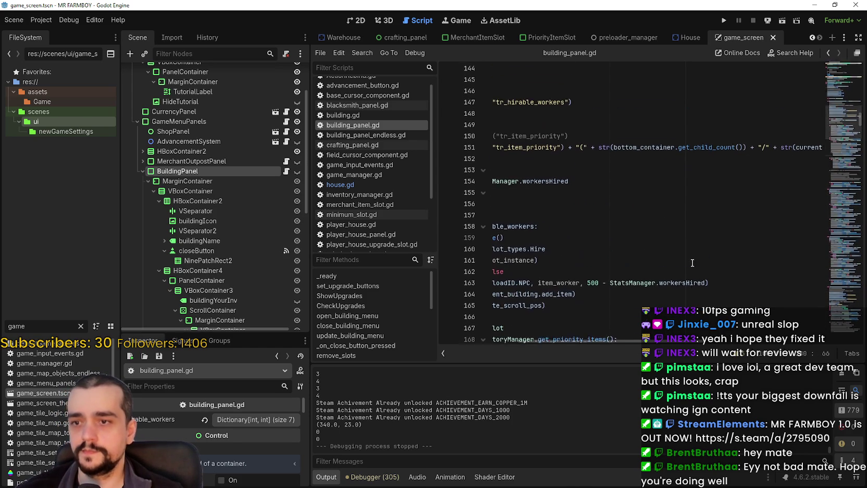
pyautogui.moveTo(614, 150); pyautogui.dragTo(736, 150)
pyautogui.keyDown('shift'); pyautogui.click(744, 150); pyautogui.keyUp('shift')
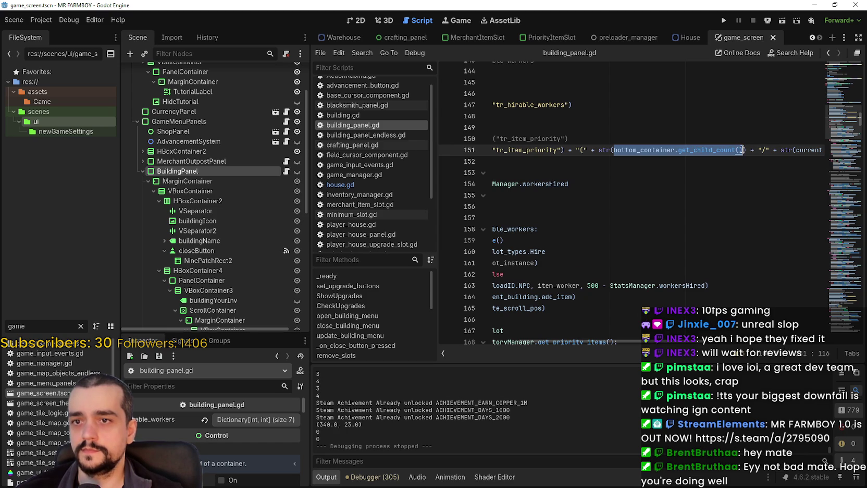
pyautogui.hotkey('ctrl', 'v')
pyautogui.write('.')
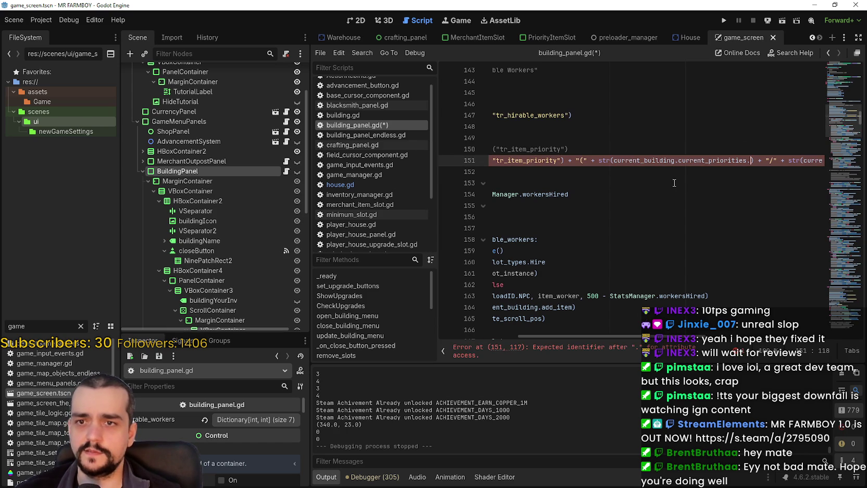
# Step: In the House scene's house.gd, add a current_priorities.size() line after the append call
pyautogui.click(687, 37)
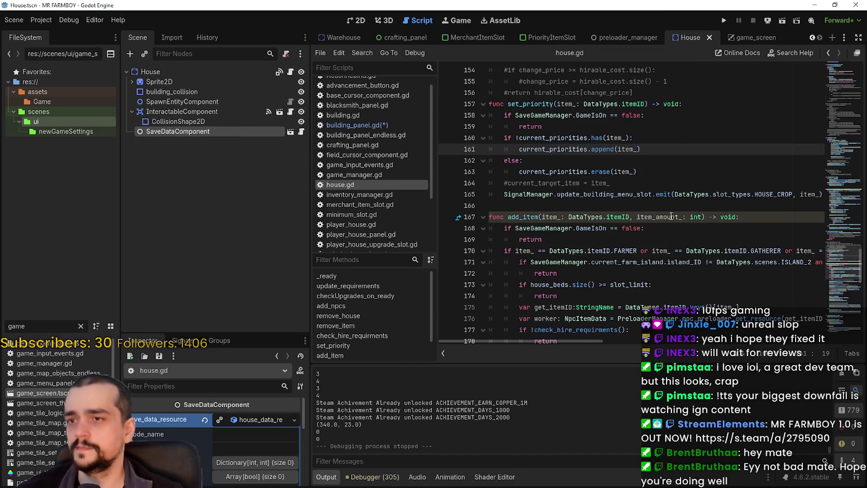
pyautogui.scroll(3, 651, 237)
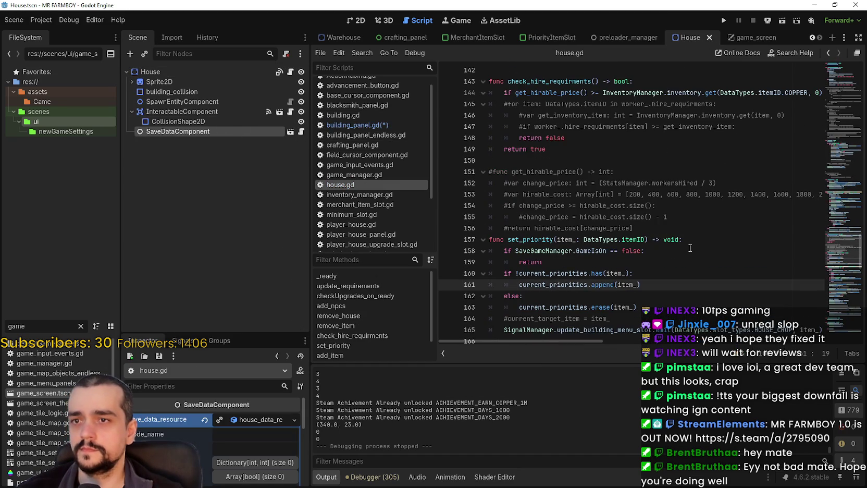
pyautogui.scroll(1, 672, 246)
pyautogui.scroll(3, 668, 243)
pyautogui.scroll(-4, 659, 286)
pyautogui.click(658, 286)
pyautogui.press('Return')
pyautogui.write('curr')
pyautogui.press('Return')
pyautogui.write('.')
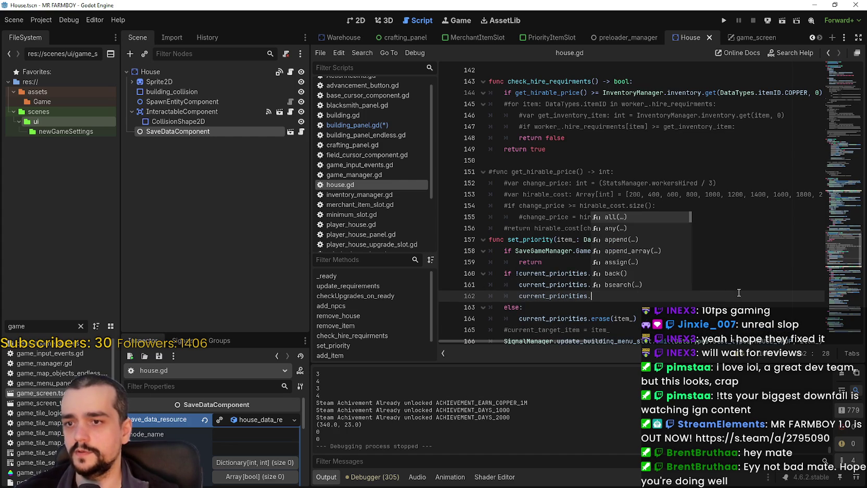
pyautogui.write('si')
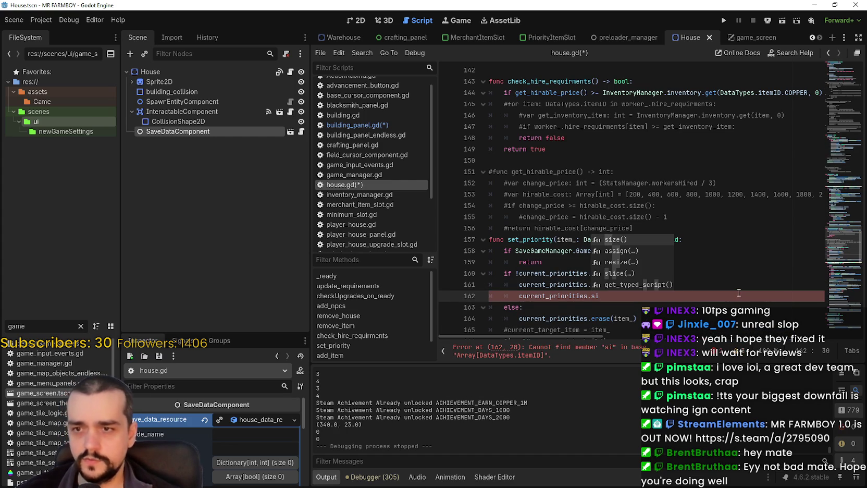
pyautogui.press('Return')
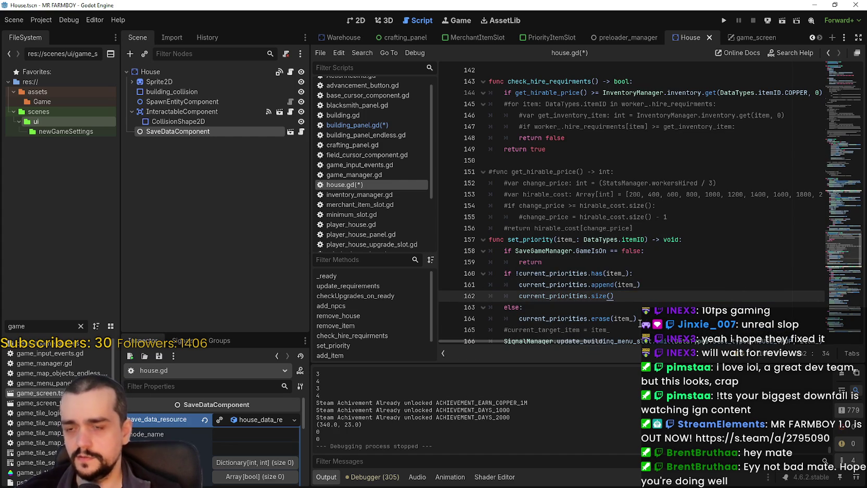
# Step: Delete the added size() line again and save house.gd
pyautogui.moveTo(599, 293)
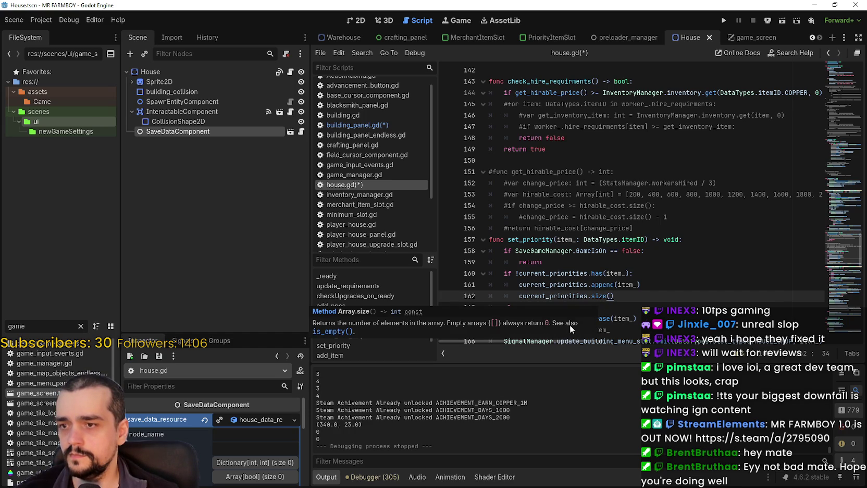
pyautogui.moveTo(614, 296); pyautogui.dragTo(516, 300)
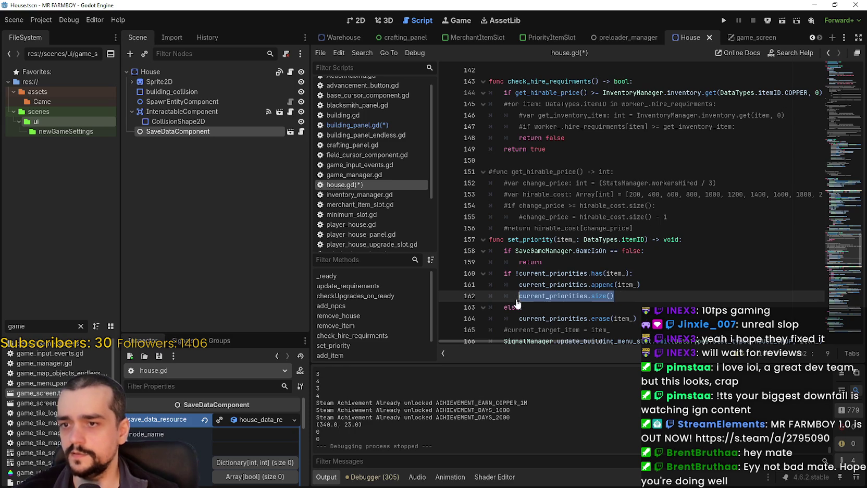
pyautogui.press('BackSpace')
pyautogui.press('BackSpace')
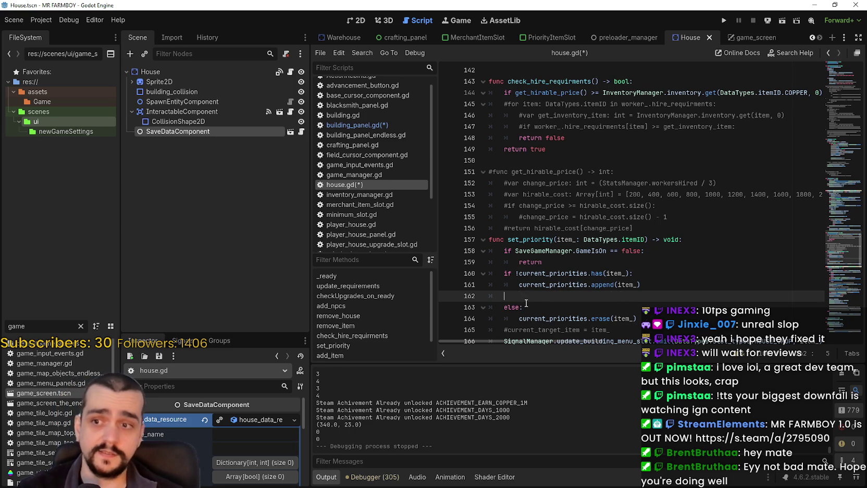
pyautogui.press('BackSpace')
pyautogui.hotkey('ctrl', 's')
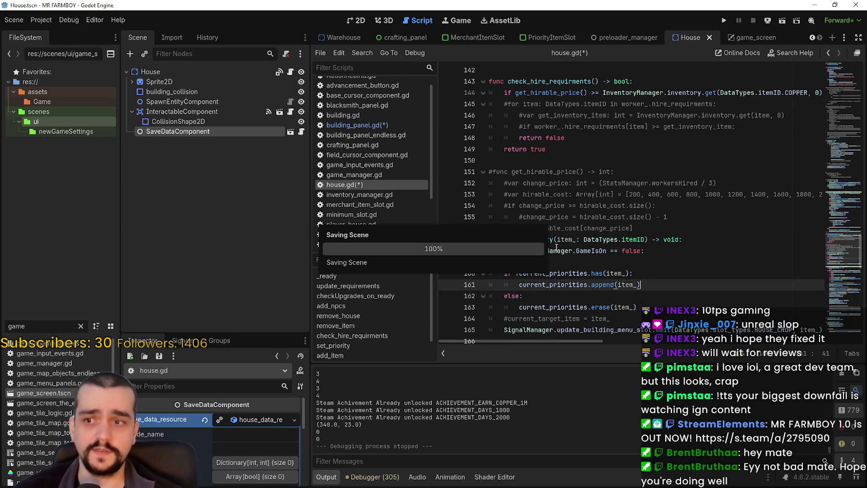
# Step: Back in building_panel.gd, complete line 151 with current_priorities.size()
pyautogui.click(755, 37)
pyautogui.click(286, 172)
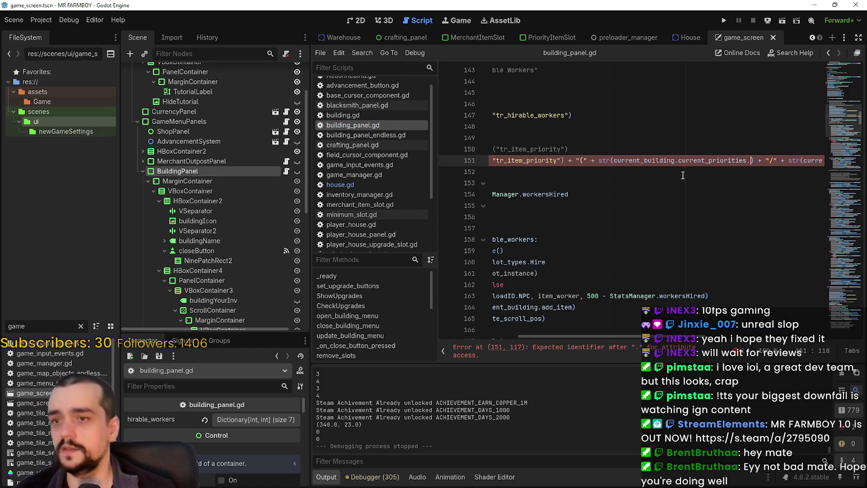
pyautogui.press('Delete')
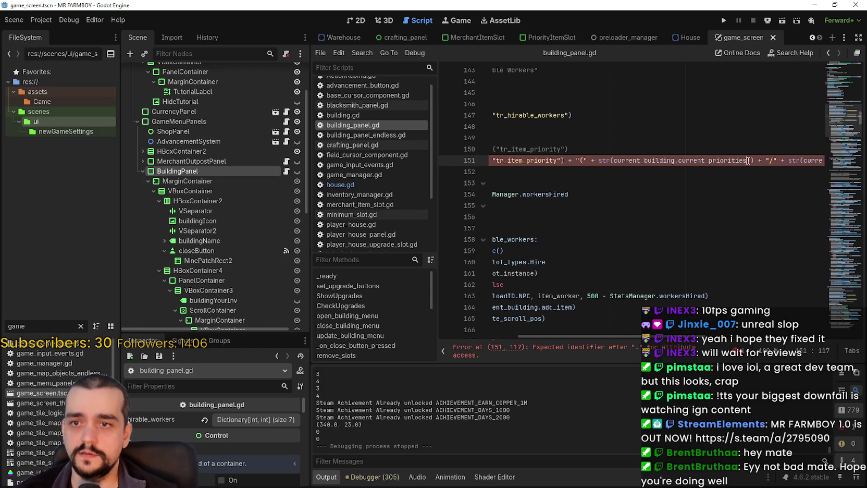
pyautogui.doubleClick(731, 161)
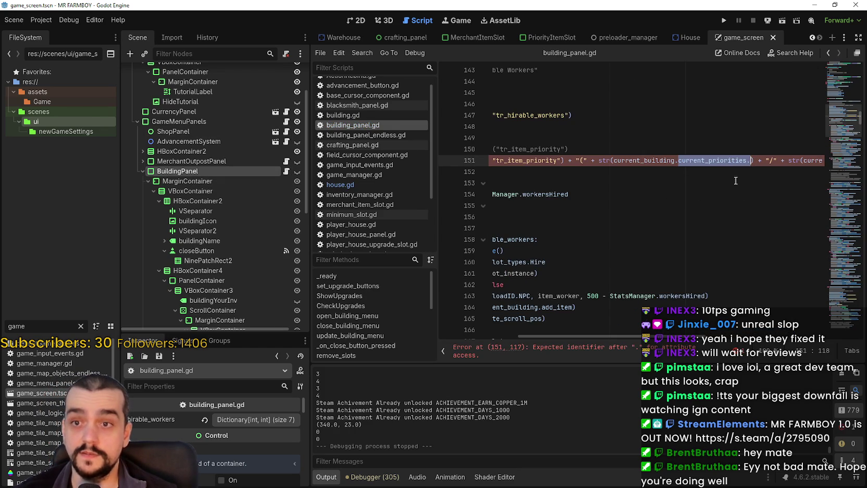
pyautogui.write('size())')
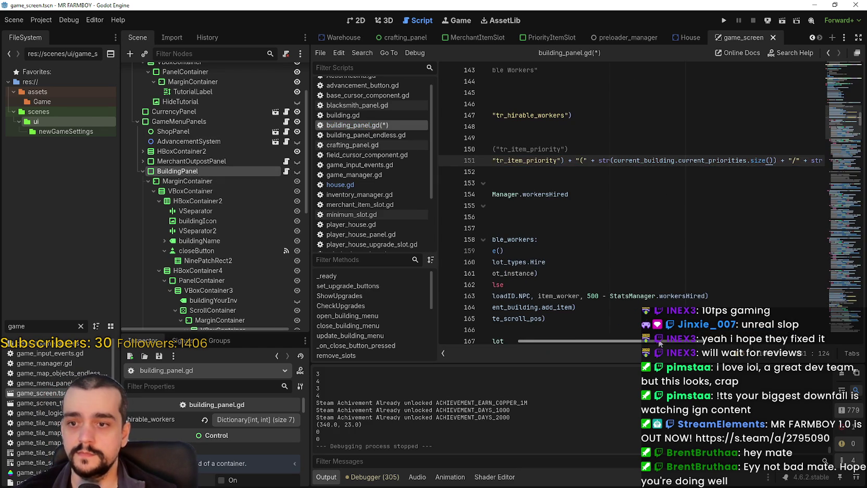
# Step: Replace the slot limit on line 151 with 2 and save the script
pyautogui.hscroll(5, 732, 340)
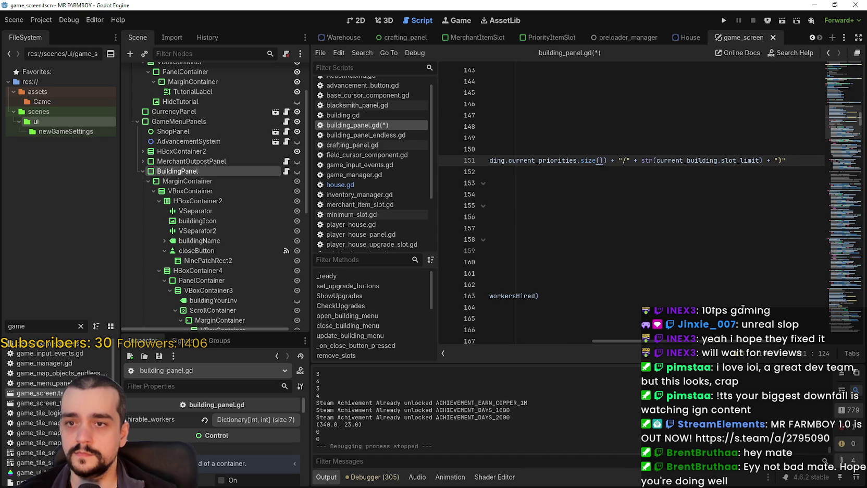
pyautogui.moveTo(658, 161); pyautogui.dragTo(764, 161)
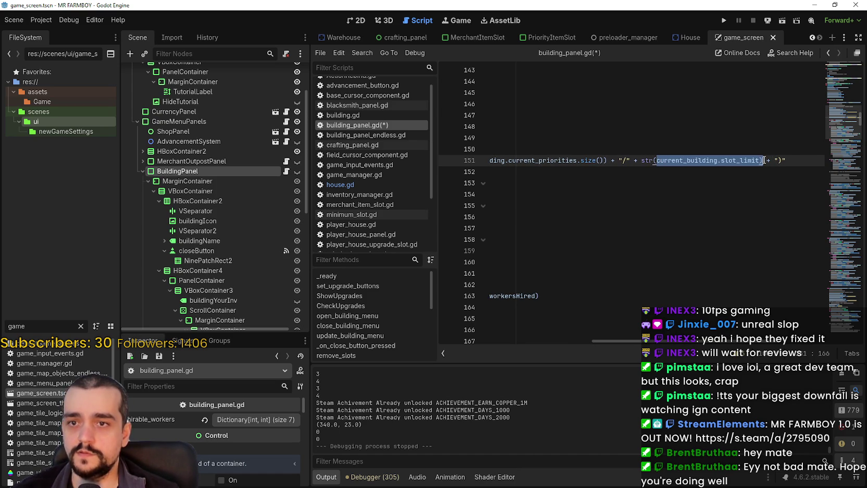
pyautogui.write('2)')
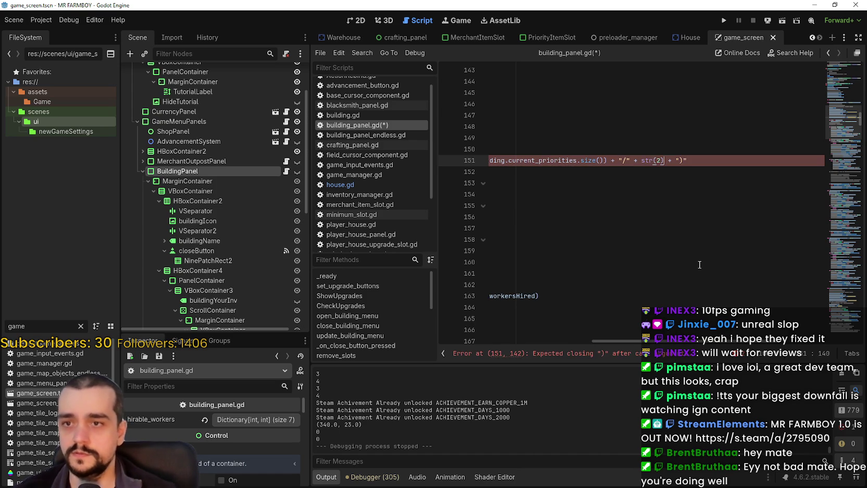
pyautogui.hotkey('ctrl', 's')
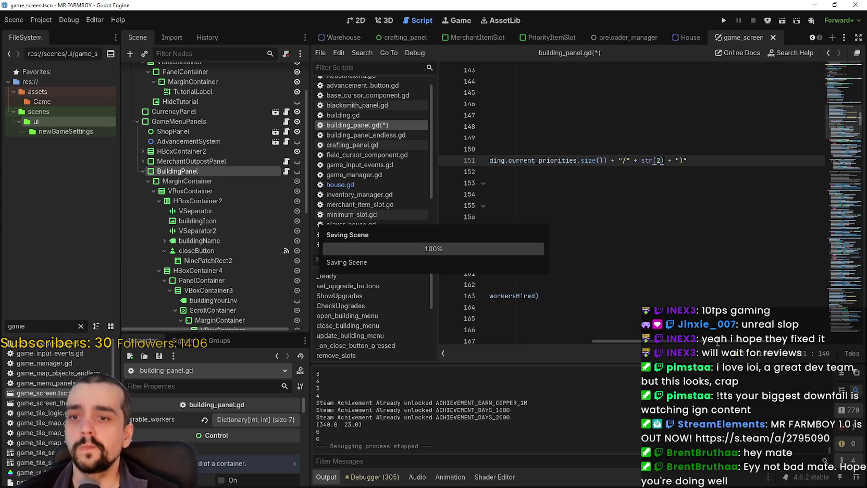
pyautogui.hscroll(-3, 524, 319)
pyautogui.scroll(-4, 607, 146)
# Step: Review the slot-creation code in building_panel.gd, then run the project with F5
pyautogui.click(599, 184)
pyautogui.click(603, 194)
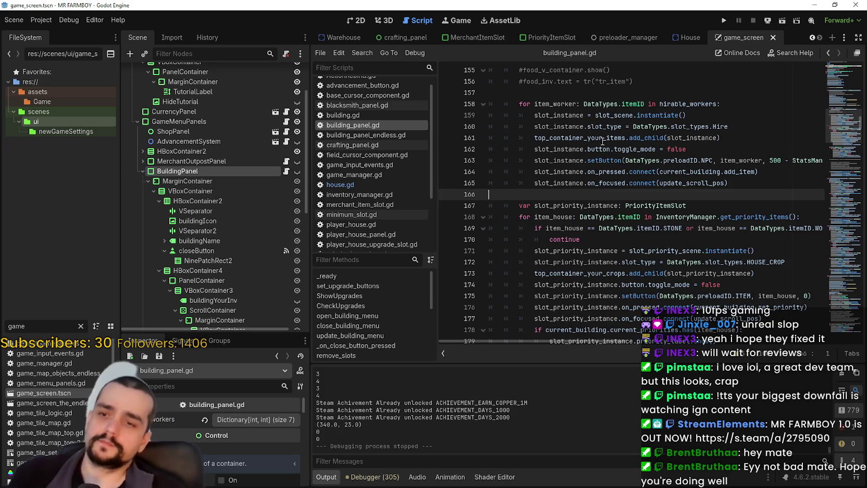
pyautogui.scroll(-4, 610, 203)
pyautogui.click(685, 228)
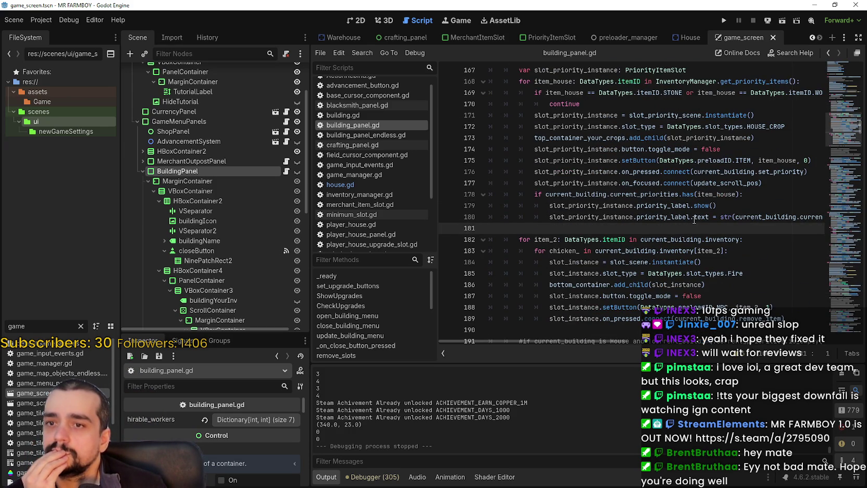
pyautogui.press('F5')
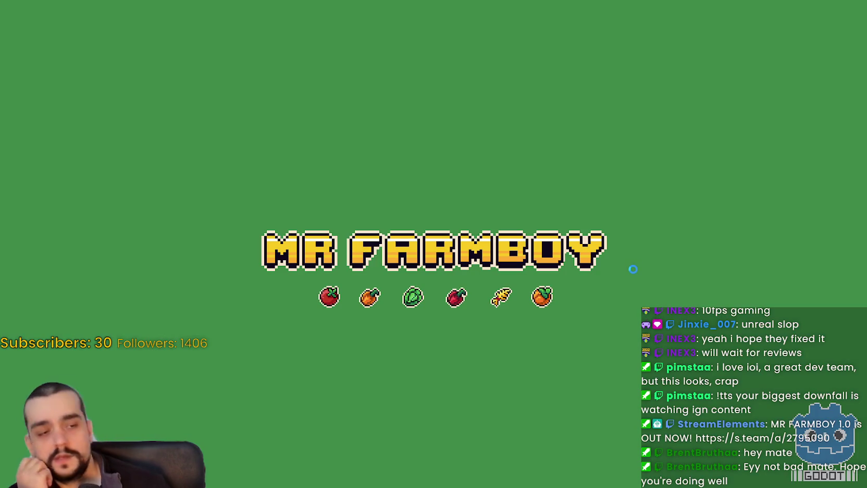
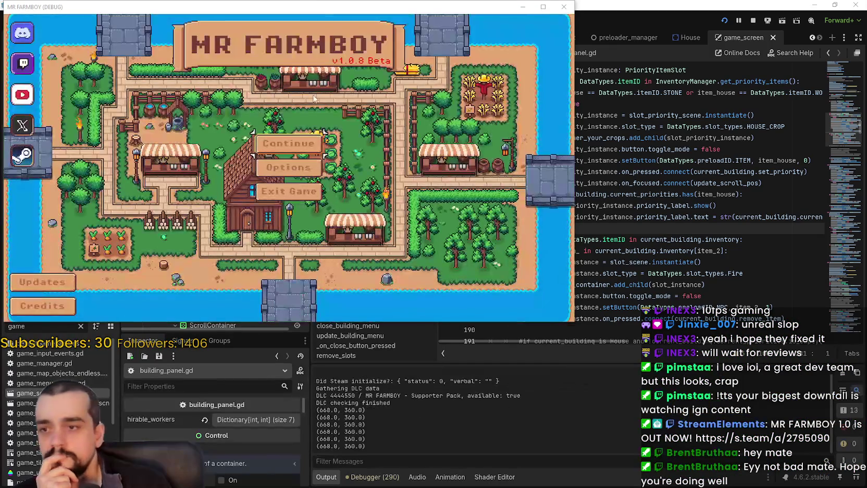
# Step: Move the game window aside and load Save 3 from the saved-games list
pyautogui.moveTo(293, 5)
pyautogui.mouseDown()
pyautogui.moveTo(333, 37)
pyautogui.moveTo(451, 45)
pyautogui.mouseUp()
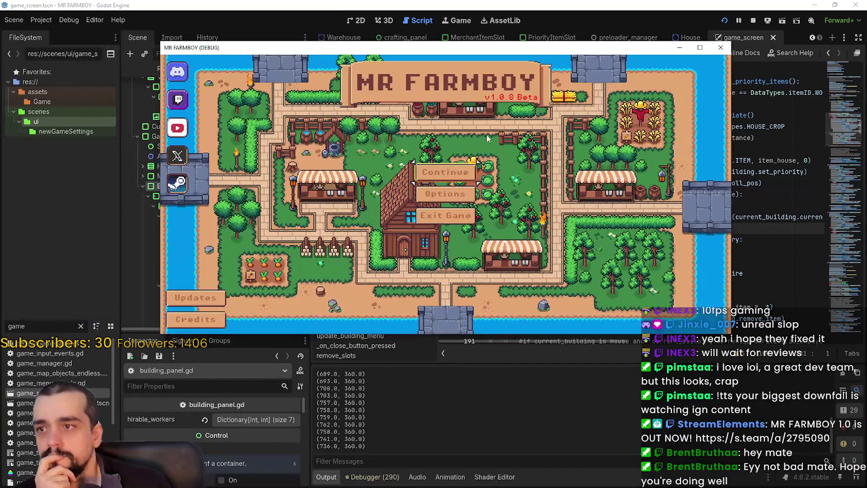
pyautogui.click(477, 184)
pyautogui.scroll(-3, 481, 182)
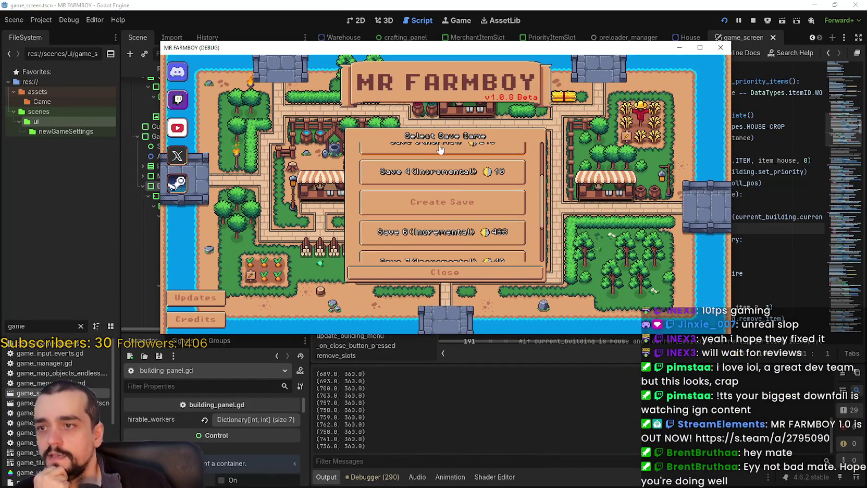
pyautogui.scroll(-3, 461, 202)
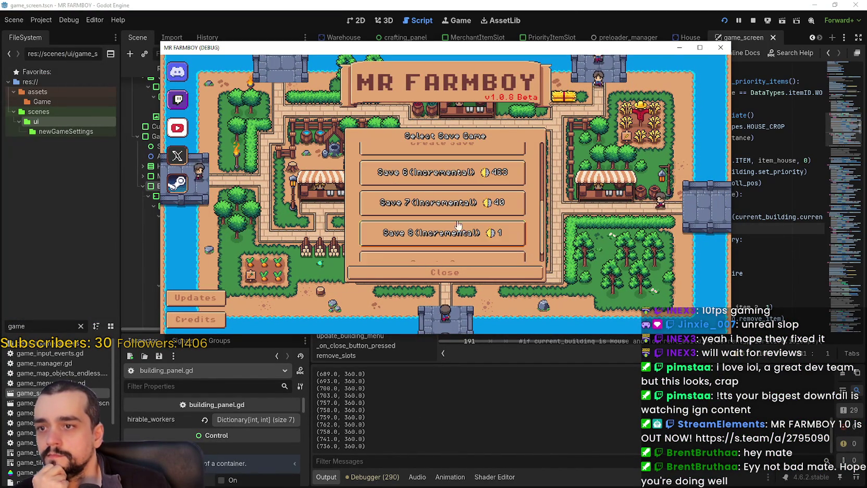
pyautogui.scroll(3, 440, 202)
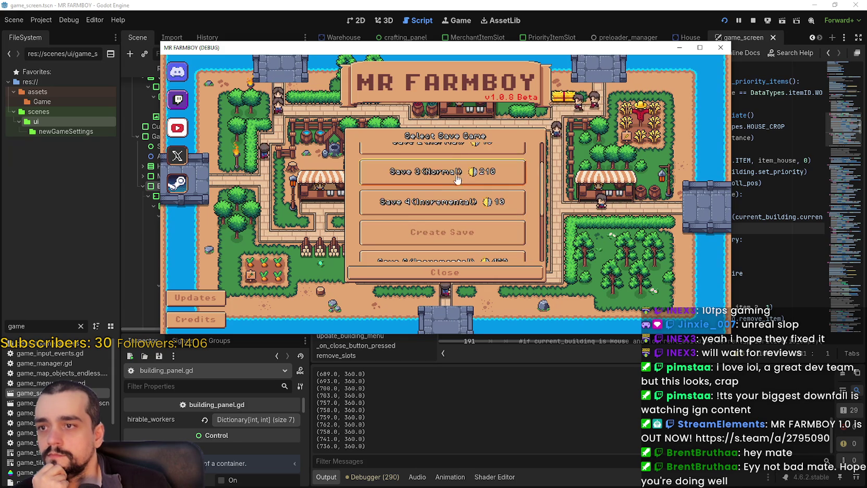
pyautogui.click(410, 180)
pyautogui.click(409, 178)
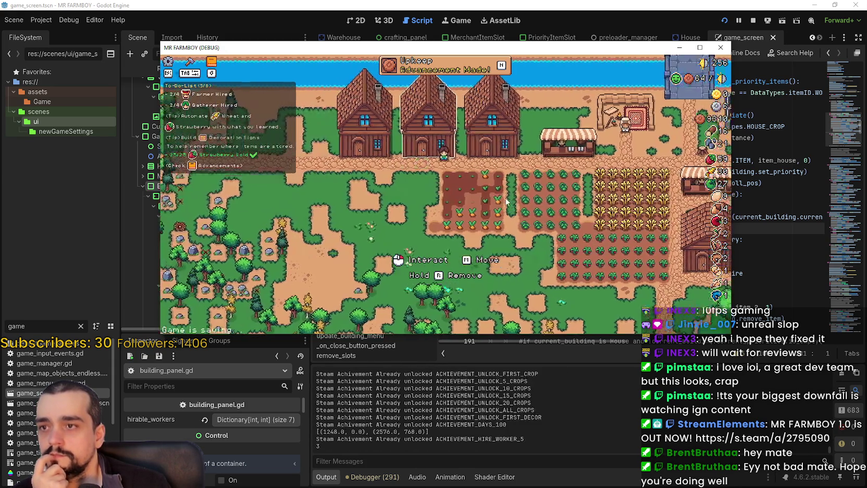
# Step: Open the House panel full-screen and set Strawberry as its priority item, triggering the error
pyautogui.click(521, 206)
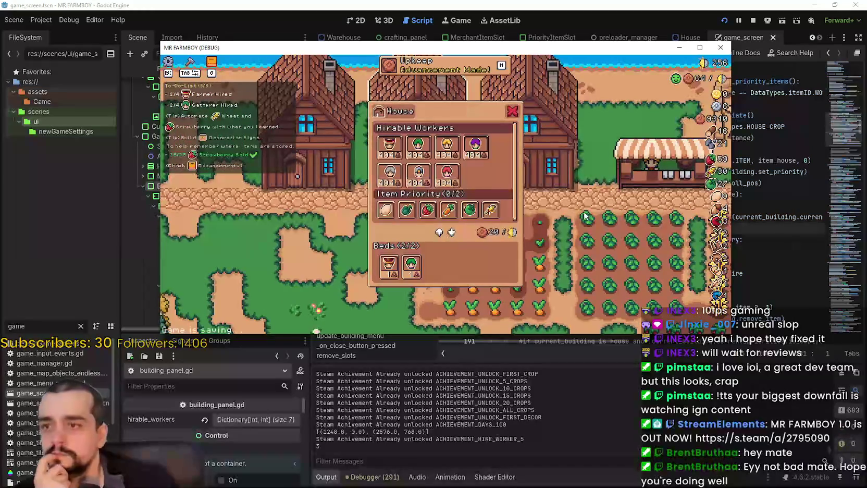
pyautogui.click(699, 47)
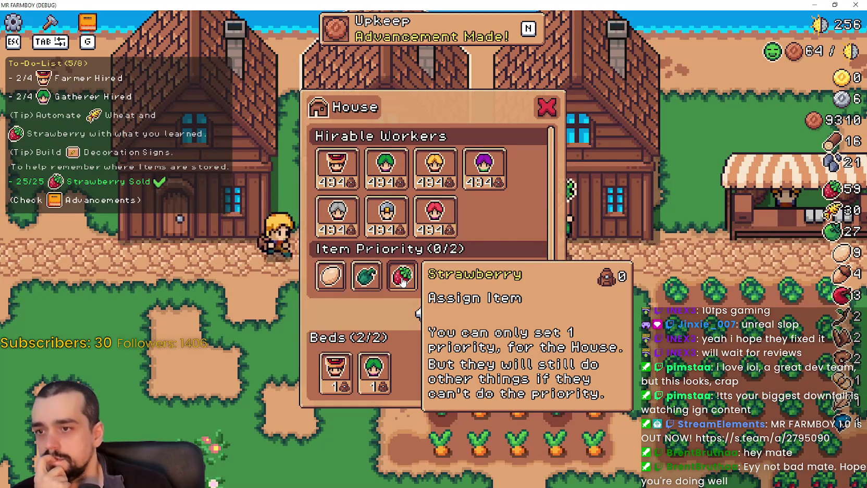
pyautogui.click(402, 282)
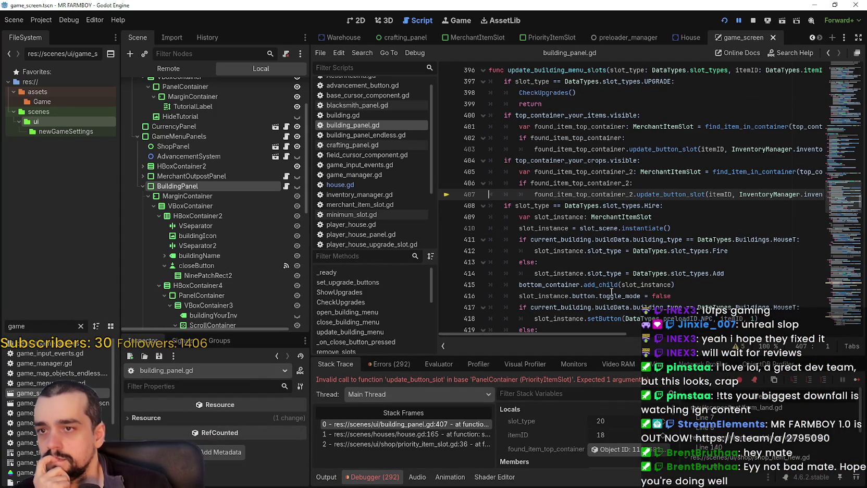
# Step: Inspect building_panel.gd lines 404–407: the crops container check and MerchantItemSlot type
pyautogui.moveTo(572, 332); pyautogui.dragTo(590, 330)
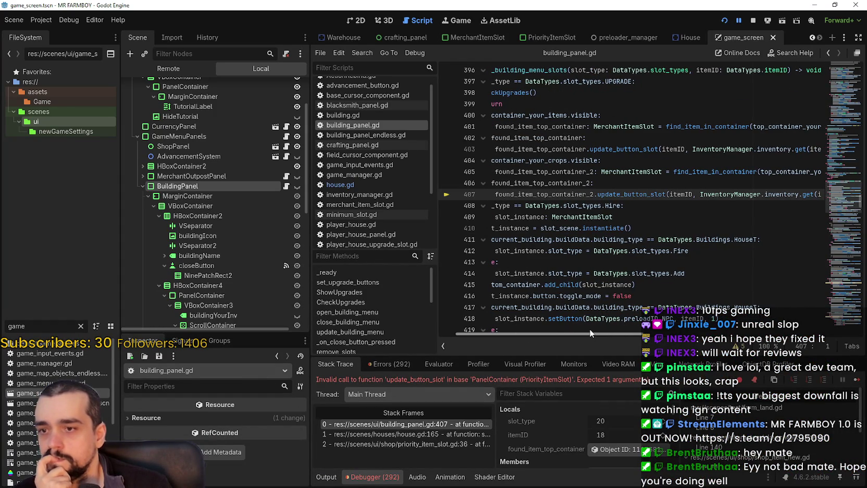
pyautogui.moveTo(590, 332); pyautogui.dragTo(623, 329)
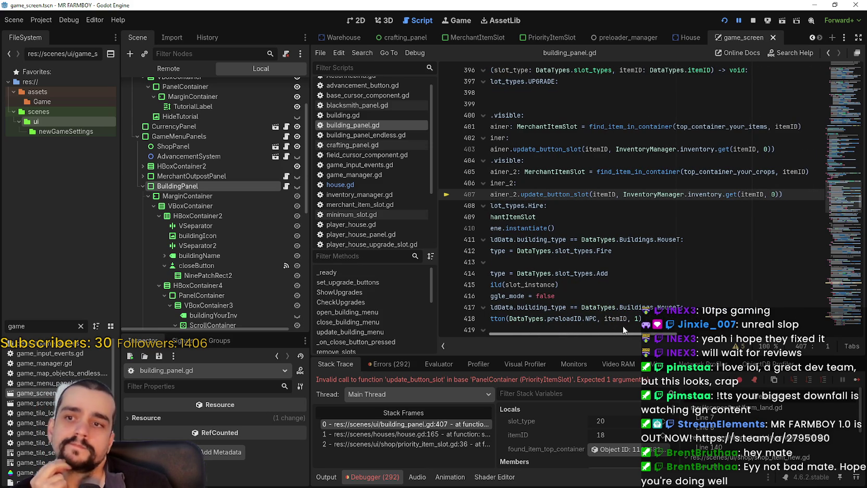
pyautogui.hscroll(-3, 579, 316)
pyautogui.hscroll(1, 592, 313)
pyautogui.hscroll(-2, 554, 310)
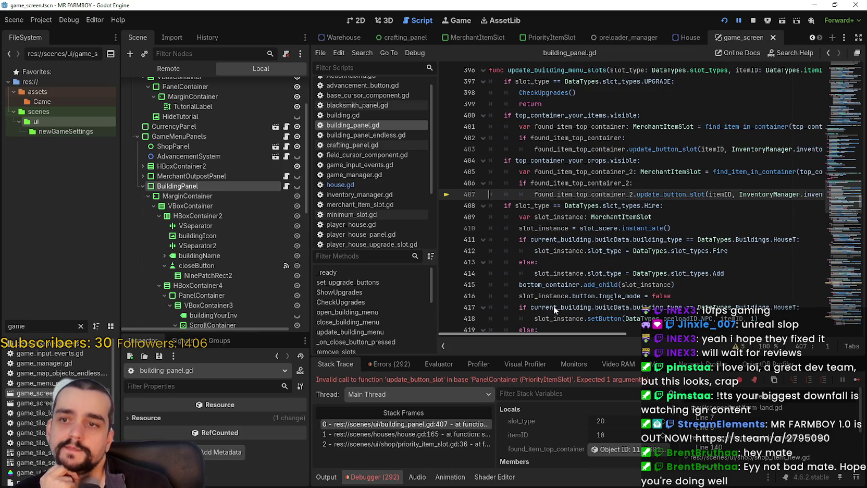
pyautogui.doubleClick(575, 160)
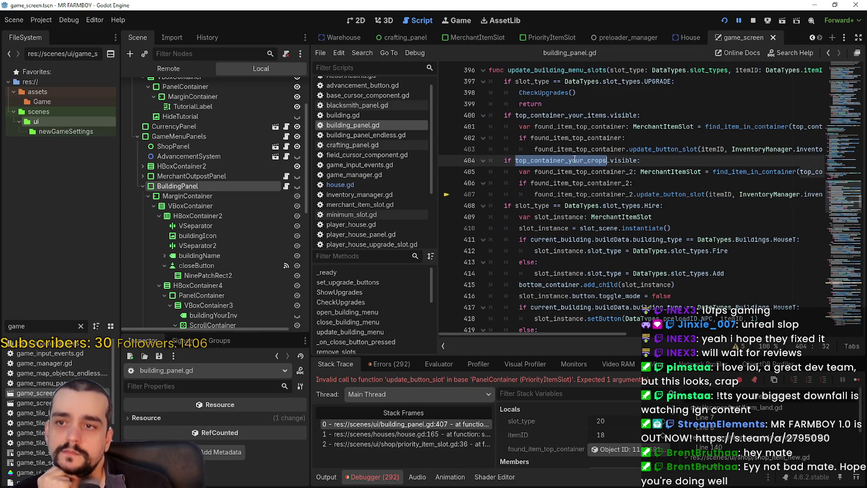
pyautogui.click(625, 160)
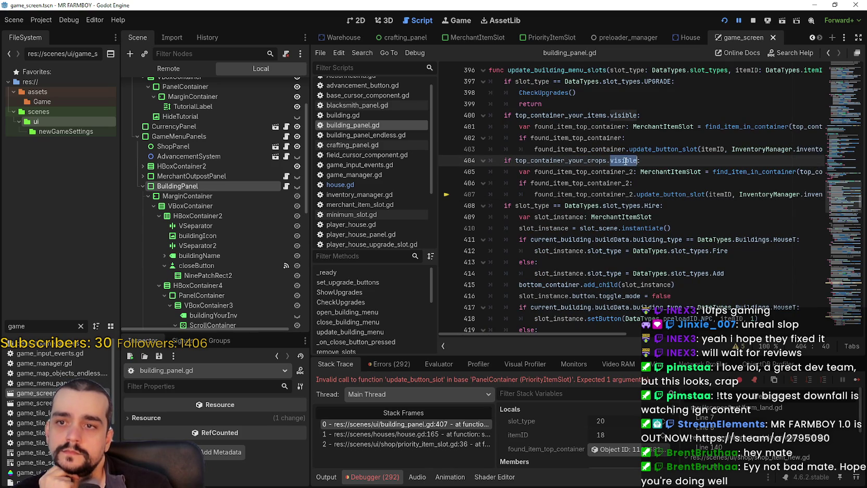
pyautogui.click(668, 195)
pyautogui.doubleClick(685, 171)
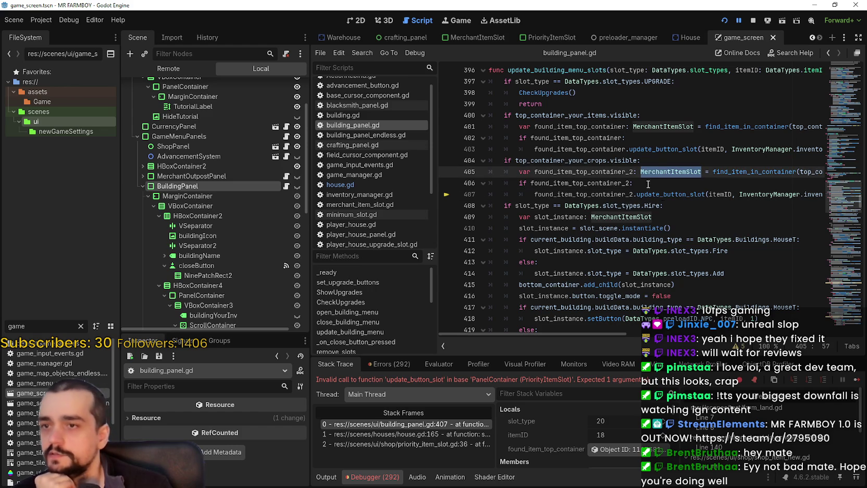
pyautogui.moveTo(646, 161)
pyautogui.mouseDown()
pyautogui.moveTo(657, 184)
pyautogui.moveTo(679, 194)
pyautogui.mouseUp()
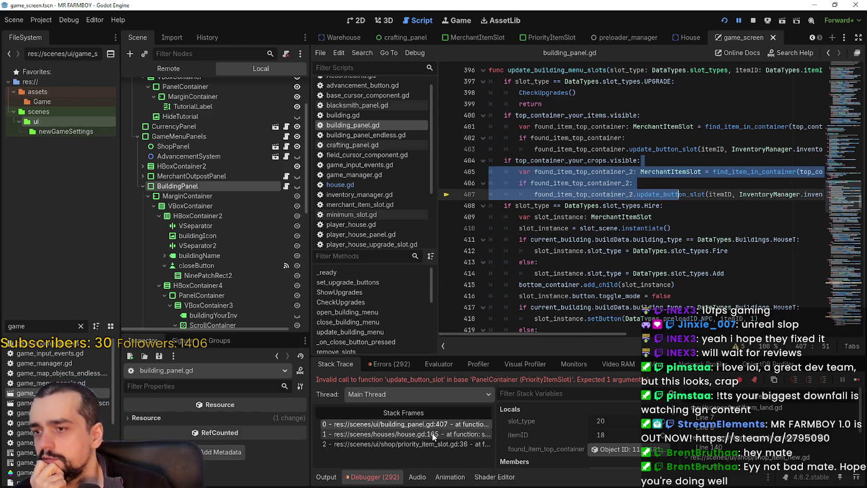
# Step: Inspect the calling code in house.gd line 165, highlighting DataTypes.slot_types.HOUSE_CROP
pyautogui.click(433, 435)
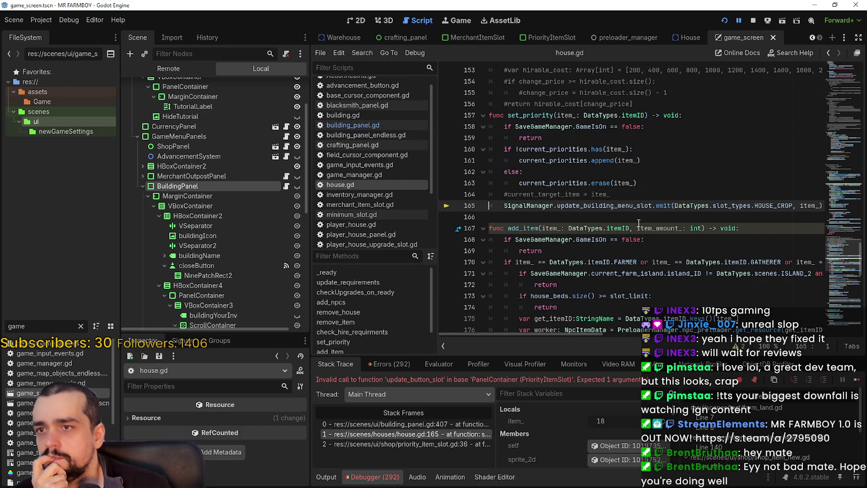
pyautogui.hscroll(3, 601, 338)
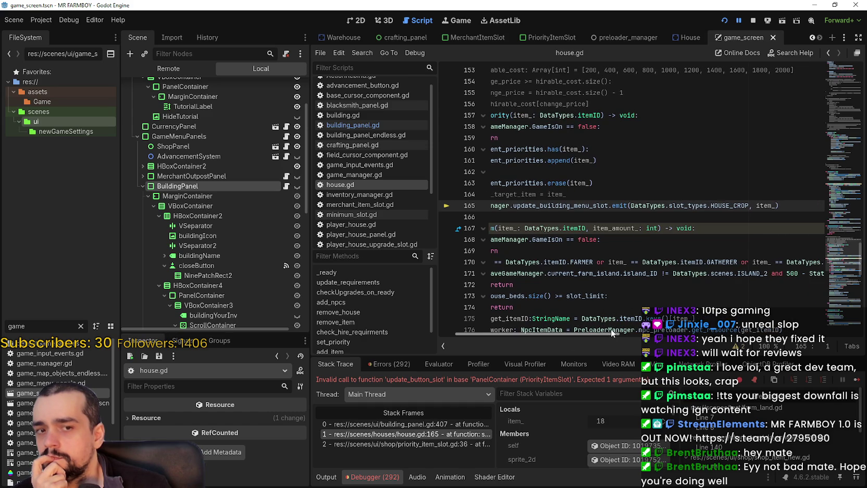
pyautogui.hscroll(-3, 570, 323)
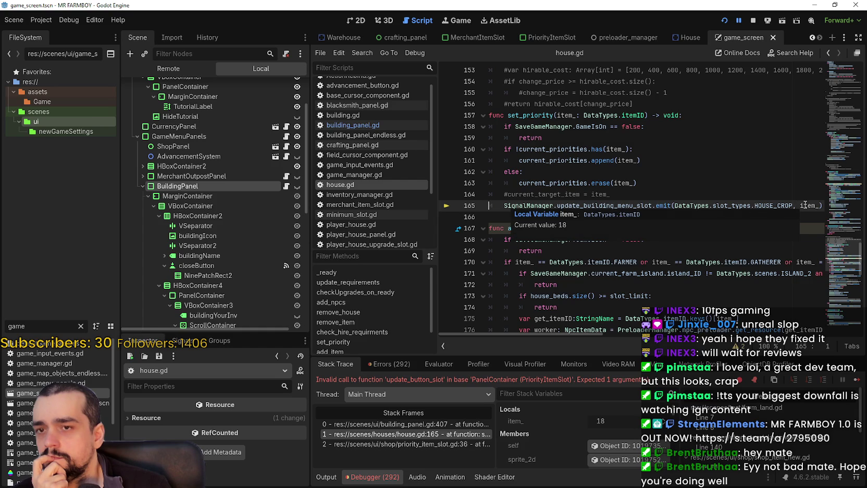
pyautogui.moveTo(781, 205); pyautogui.dragTo(683, 206)
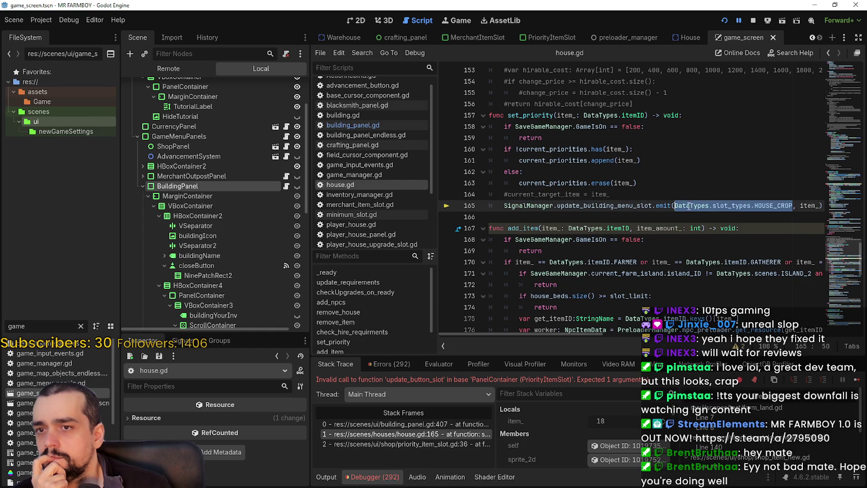
# Step: Check the caller in priority_item_slot.gd line 36, return to line 407, and resume the game
pyautogui.click(450, 444)
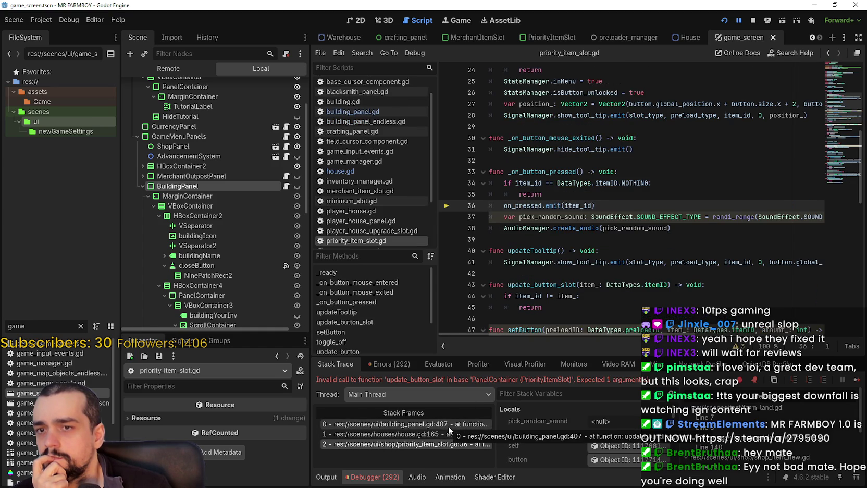
pyautogui.click(457, 425)
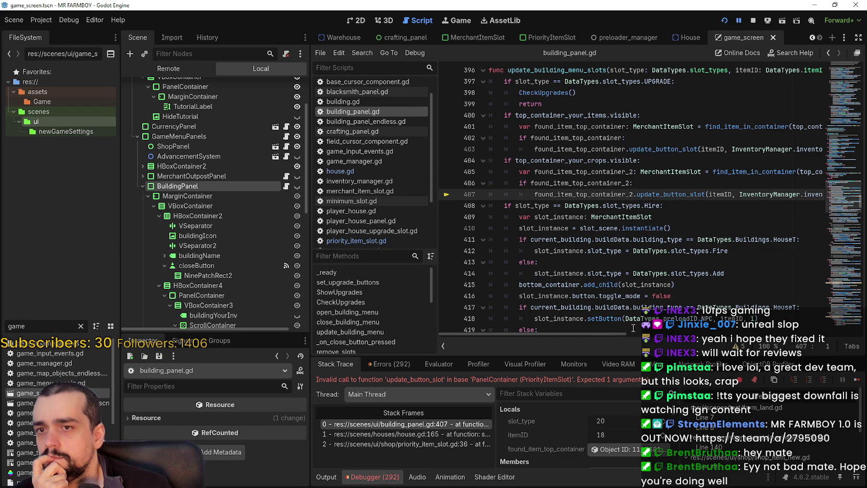
pyautogui.moveTo(607, 334)
pyautogui.mouseDown()
pyautogui.moveTo(667, 331)
pyautogui.moveTo(598, 332)
pyautogui.mouseUp()
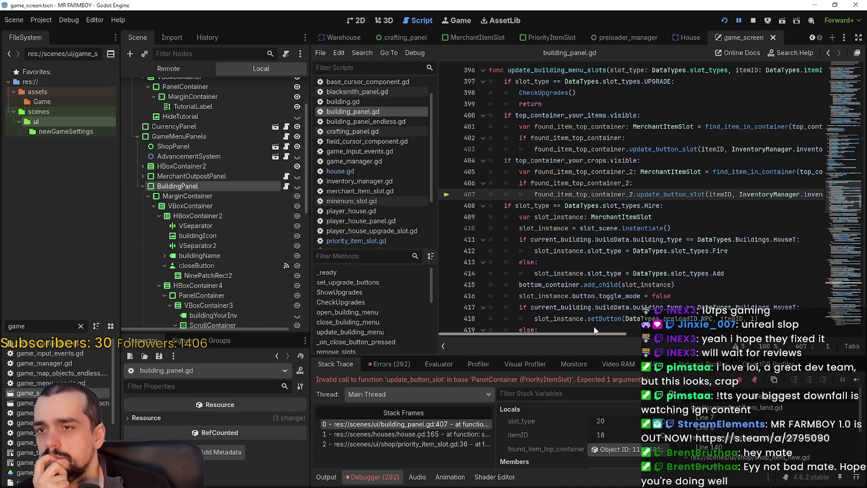
pyautogui.click(856, 380)
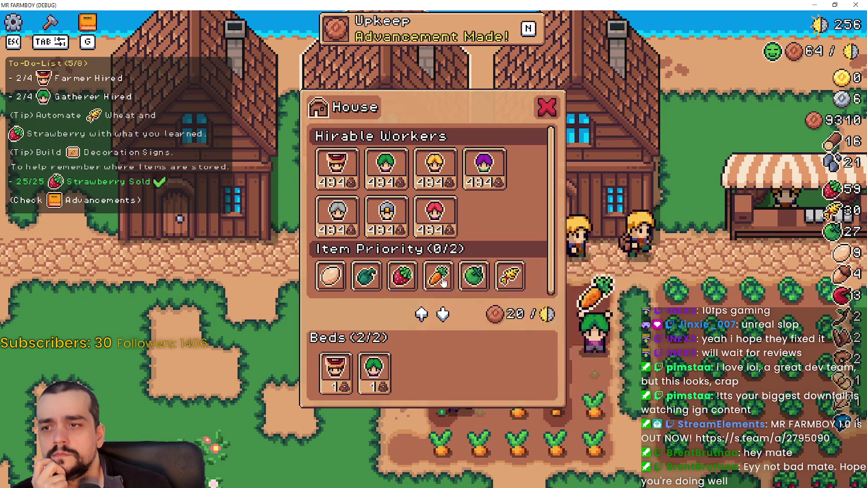
# Step: Set Carrot as a House priority item, resume past the error, and reopen the House panel
pyautogui.click(402, 275)
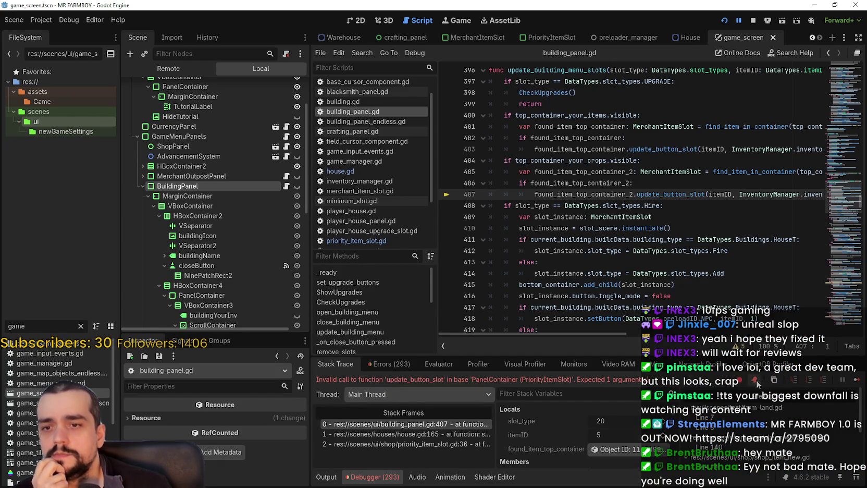
pyautogui.click(856, 379)
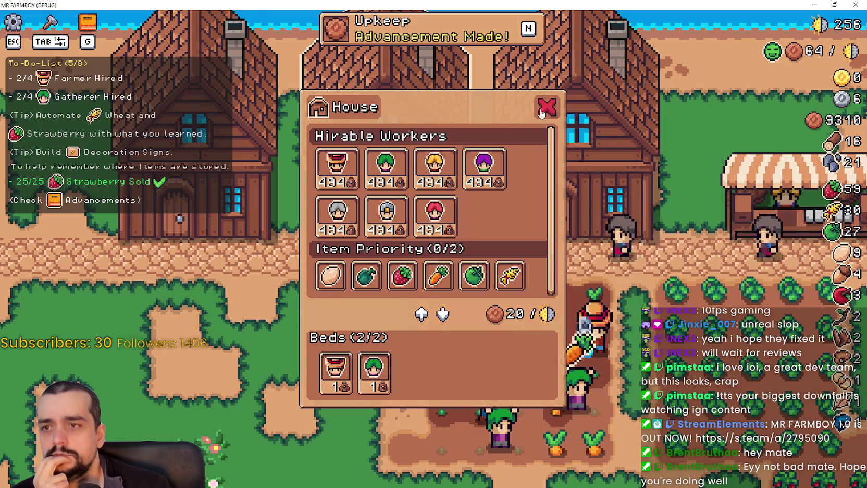
pyautogui.press('Escape')
pyautogui.click(553, 189)
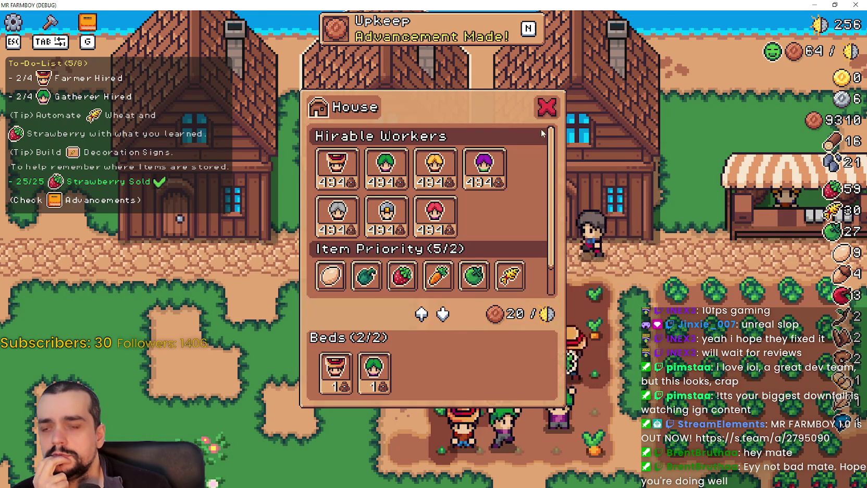
pyautogui.scroll(-2, 533, 180)
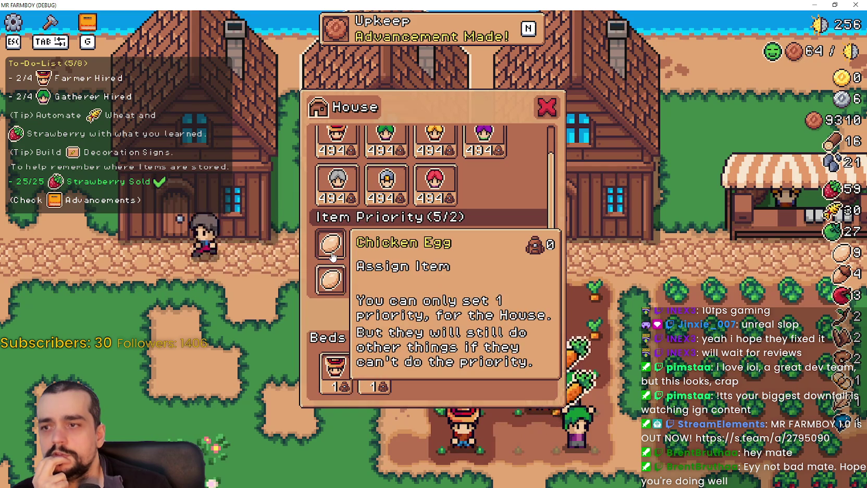
# Step: Recheck the House priorities, add Chicken Egg as a priority item, and restore the game window
pyautogui.press('Escape')
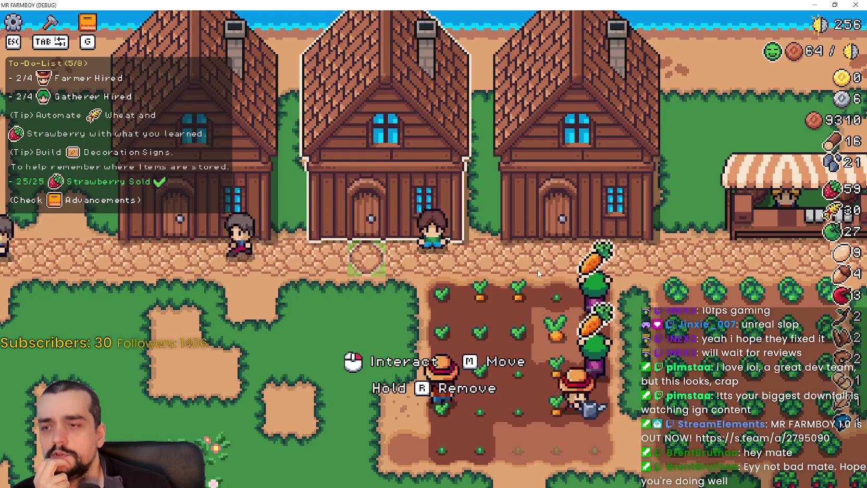
pyautogui.click(466, 279)
pyautogui.press('Escape')
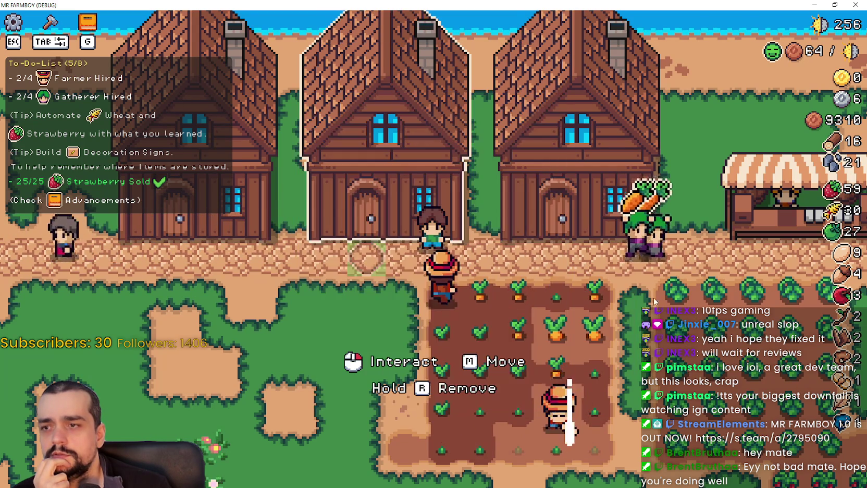
pyautogui.click(601, 292)
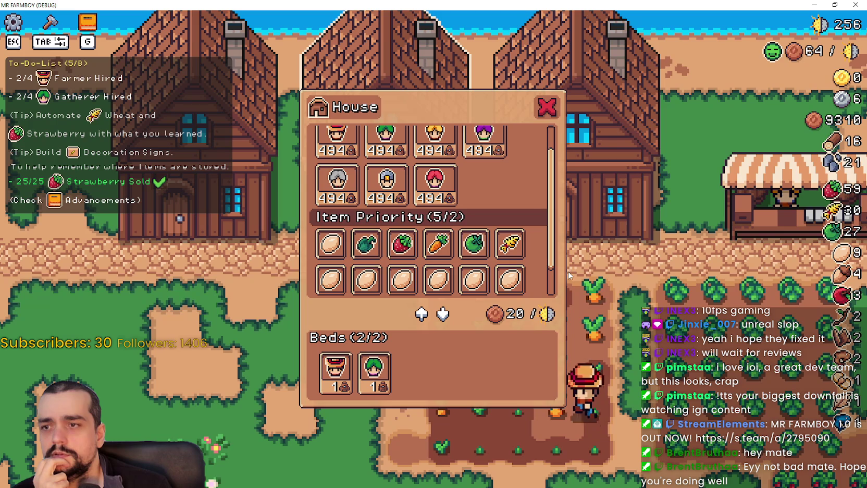
pyautogui.scroll(-1, 530, 268)
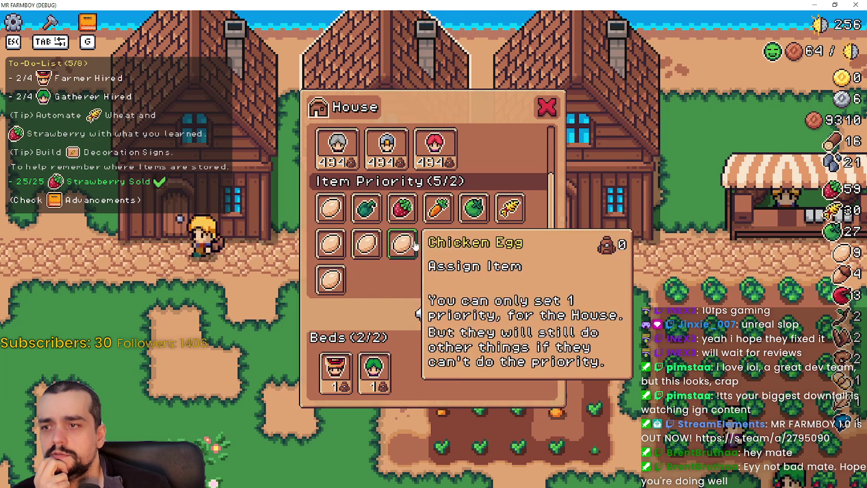
pyautogui.click(490, 248)
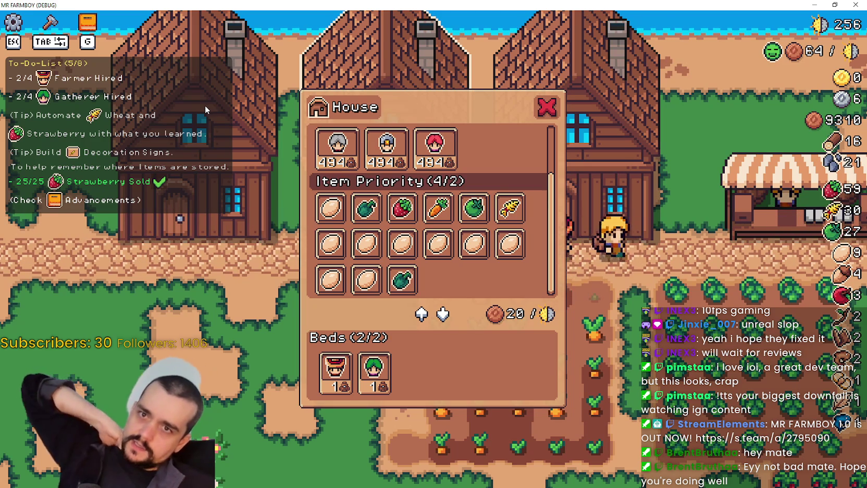
pyautogui.doubleClick(711, 5)
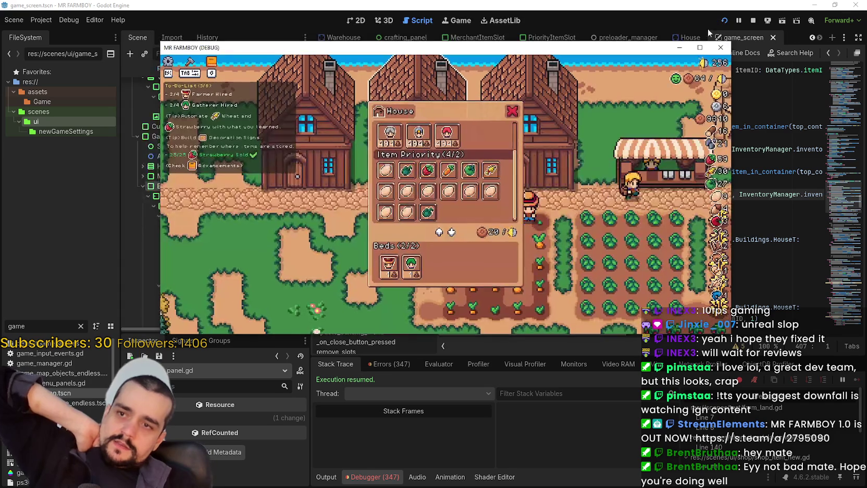
# Step: Stop the running game and review lines 400–408 of building_panel.gd
pyautogui.click(752, 21)
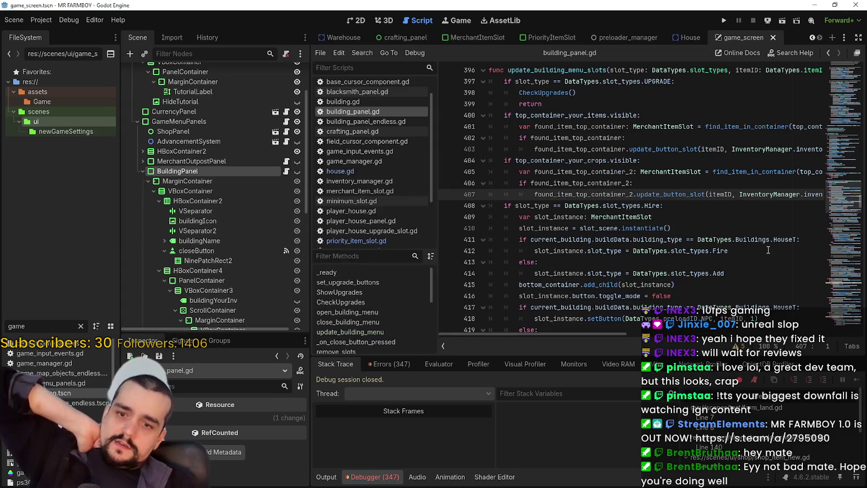
pyautogui.click(674, 202)
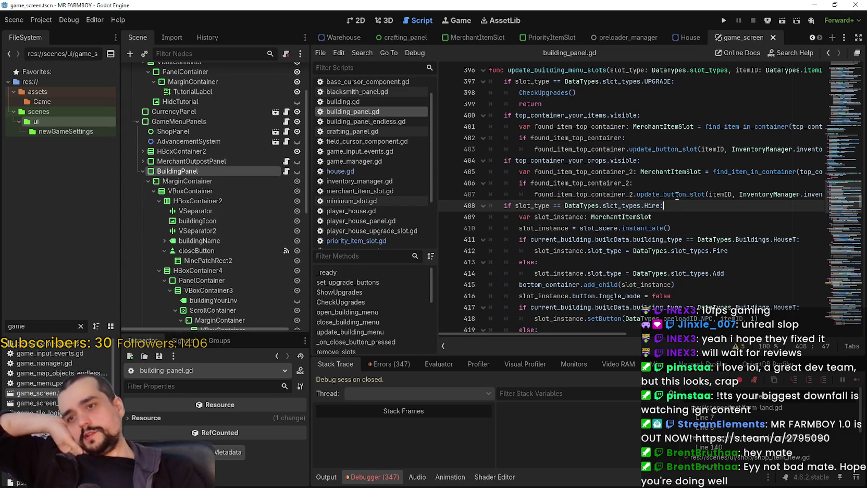
pyautogui.click(676, 194)
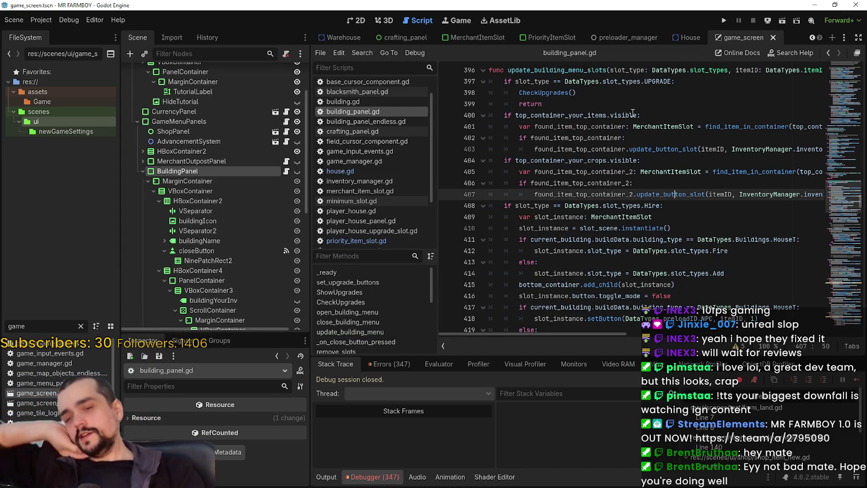
pyautogui.scroll(3, 606, 202)
pyautogui.scroll(-2, 606, 201)
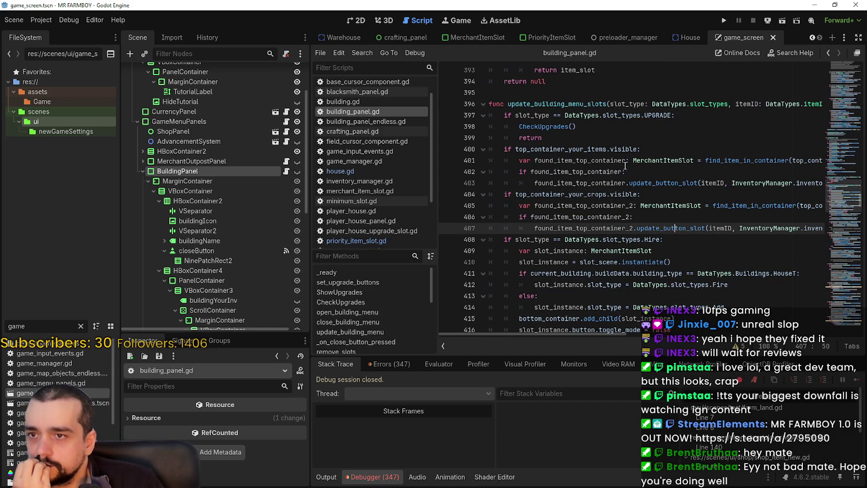
pyautogui.scroll(-2, 658, 210)
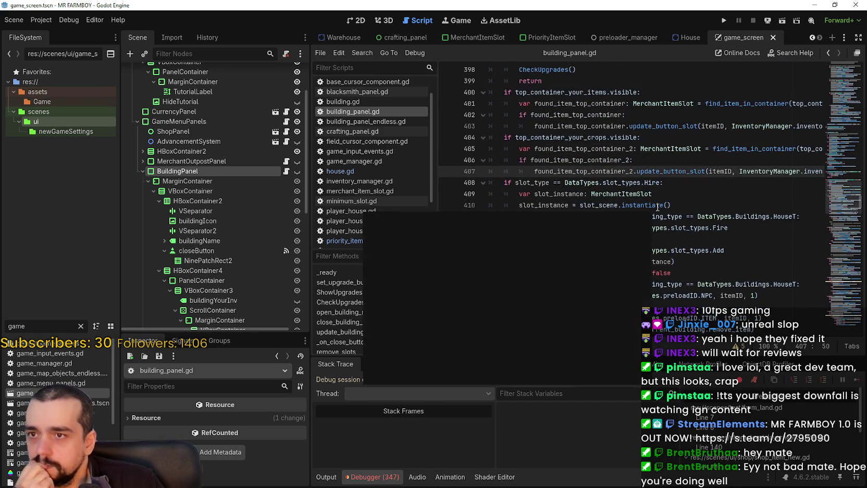
pyautogui.click(587, 92)
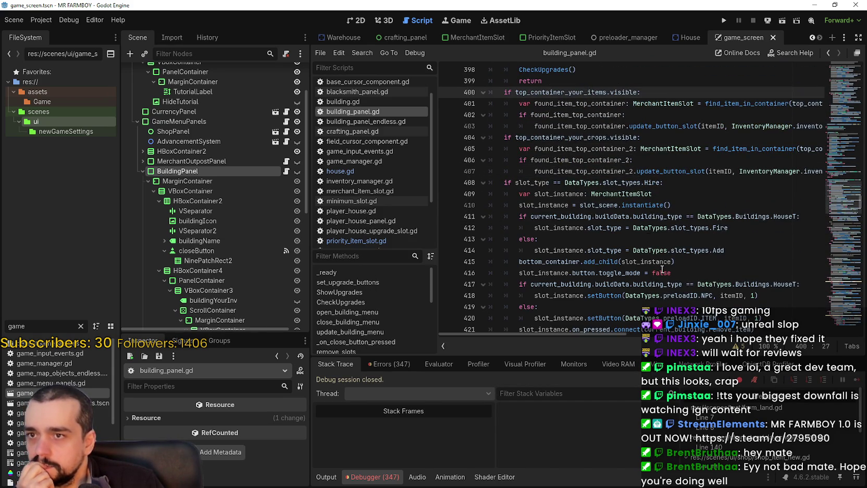
pyautogui.scroll(-14, 648, 237)
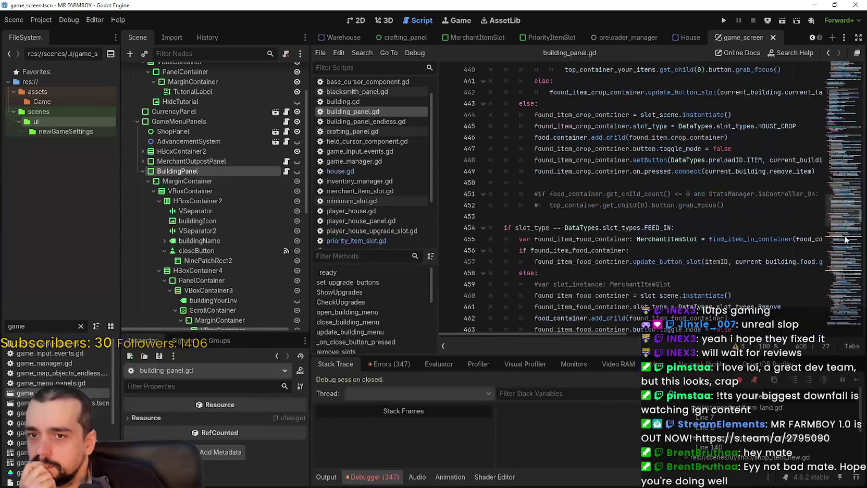
pyautogui.moveTo(840, 207)
pyautogui.mouseDown()
pyautogui.moveTo(835, 247)
pyautogui.moveTo(838, 239)
pyautogui.mouseUp()
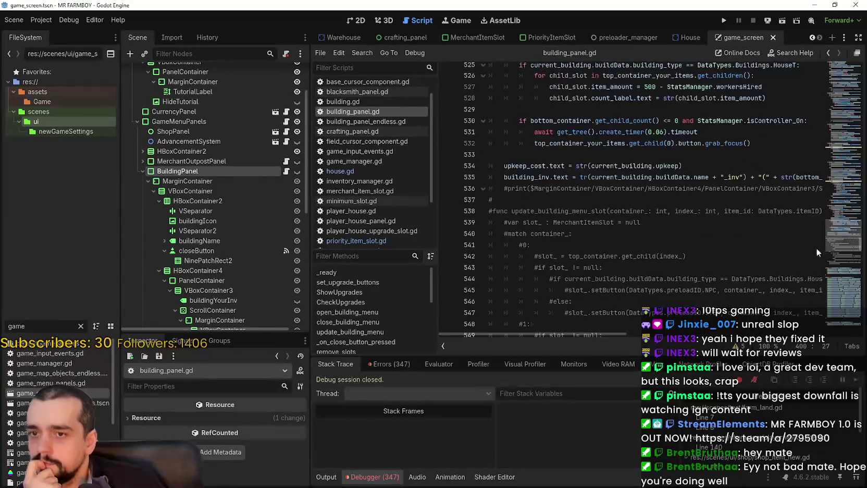
# Step: Scroll back through update_building_menu_slots, rechecking line 408 and the surrounding slot code
pyautogui.moveTo(599, 333)
pyautogui.mouseDown()
pyautogui.moveTo(672, 333)
pyautogui.moveTo(584, 333)
pyautogui.mouseUp()
pyautogui.scroll(3, 744, 281)
pyautogui.scroll(2, 847, 228)
pyautogui.scroll(20, 844, 195)
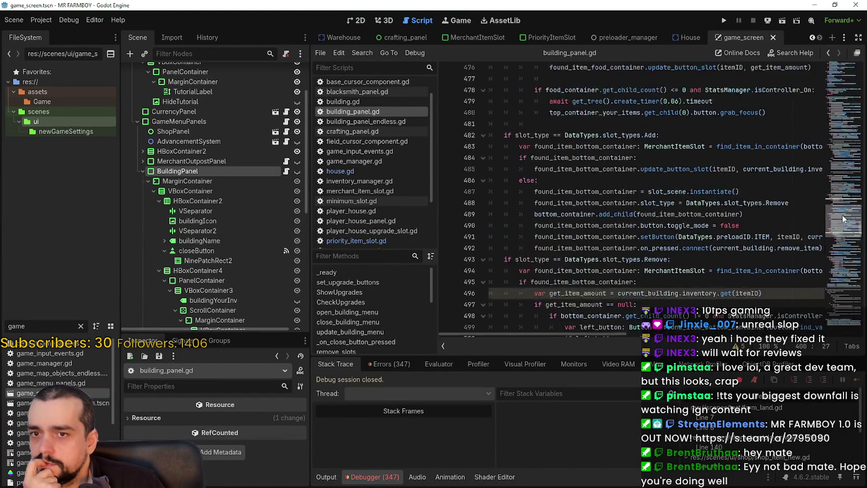
pyautogui.scroll(4, 849, 192)
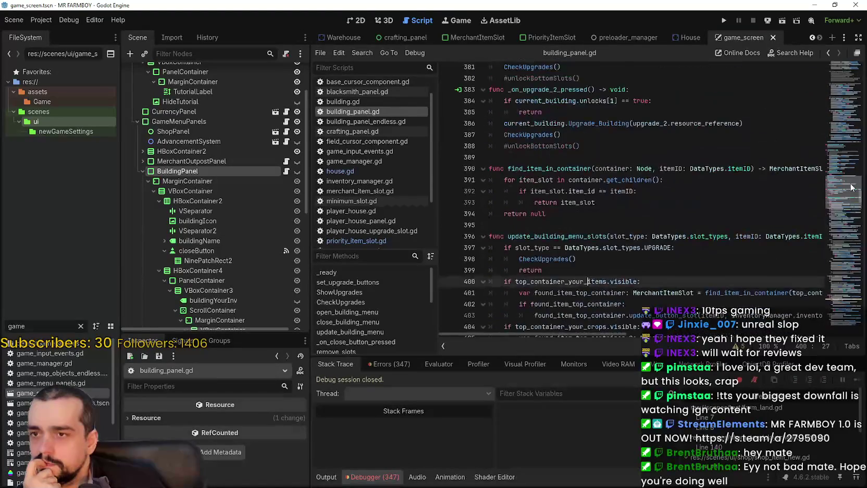
pyautogui.scroll(-2, 848, 190)
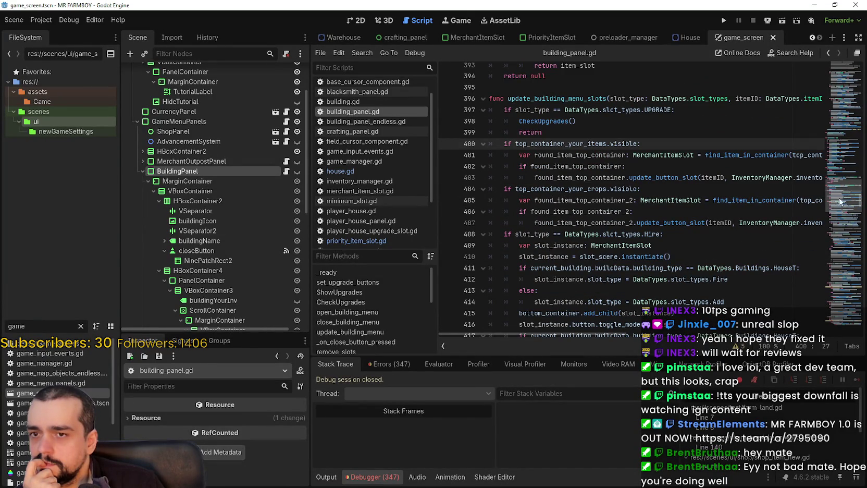
pyautogui.moveTo(604, 335)
pyautogui.mouseDown()
pyautogui.moveTo(672, 336)
pyautogui.moveTo(584, 336)
pyautogui.mouseUp()
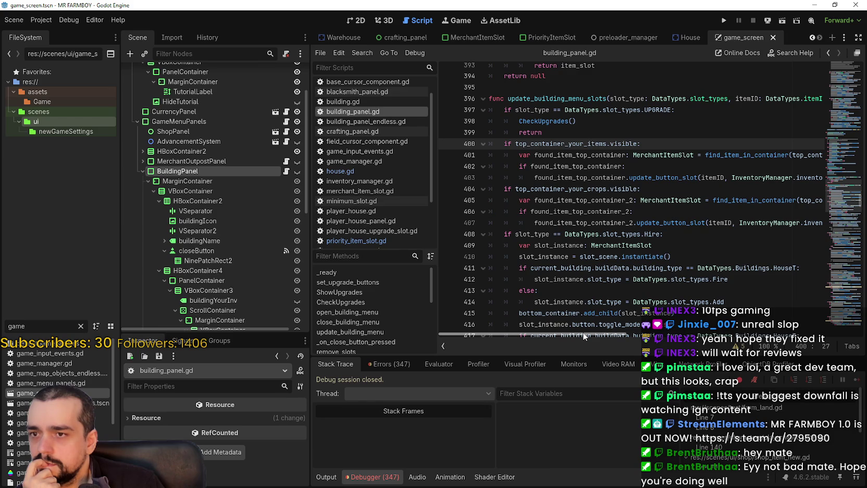
pyautogui.click(542, 200)
pyautogui.click(673, 234)
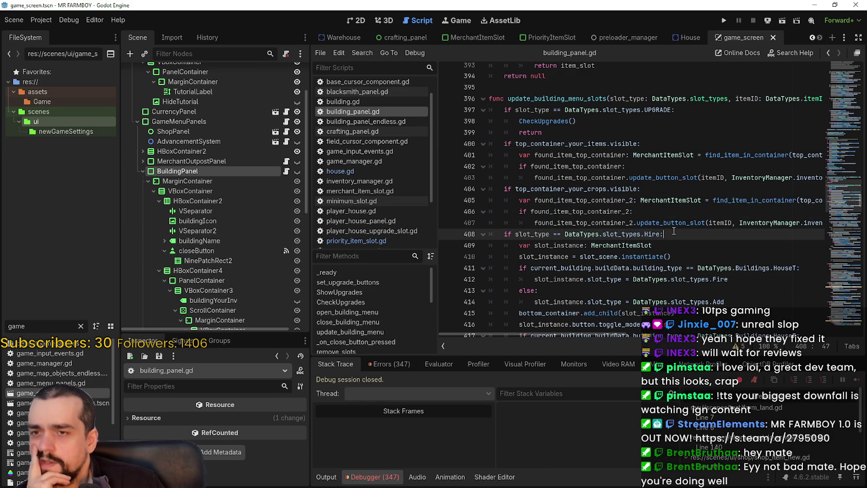
pyautogui.scroll(2, 597, 210)
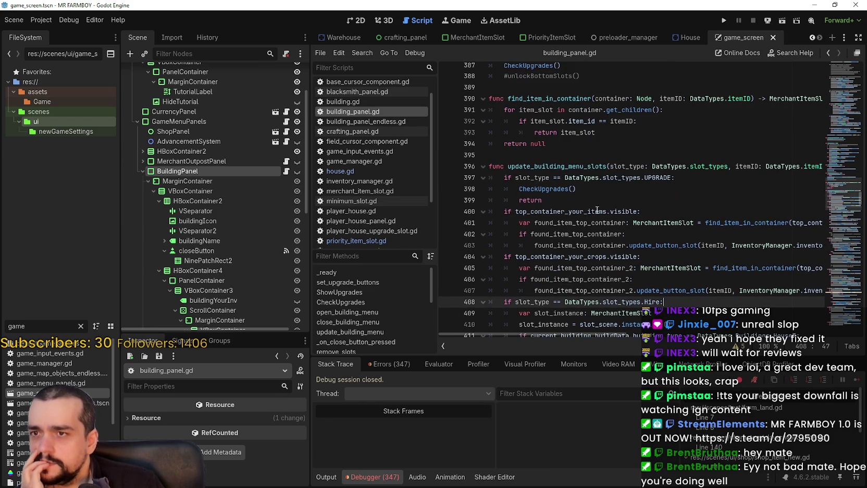
pyautogui.scroll(-3, 577, 207)
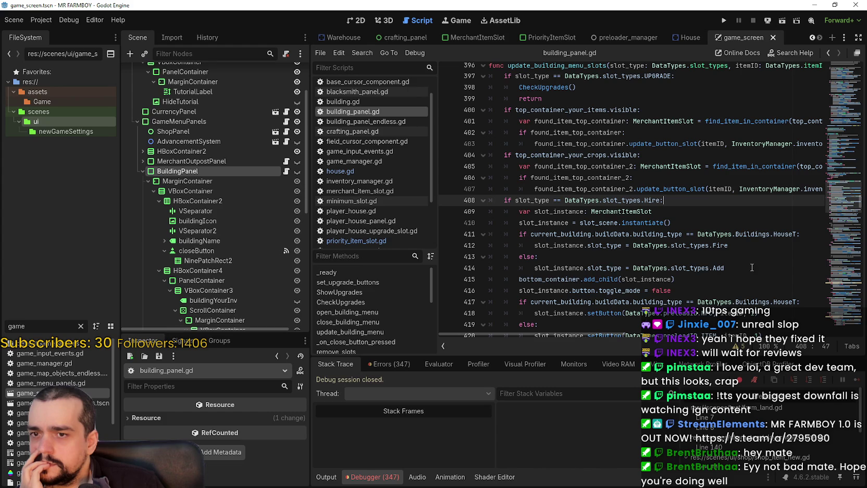
pyautogui.scroll(-2, 749, 257)
pyautogui.moveTo(520, 200); pyautogui.dragTo(780, 245)
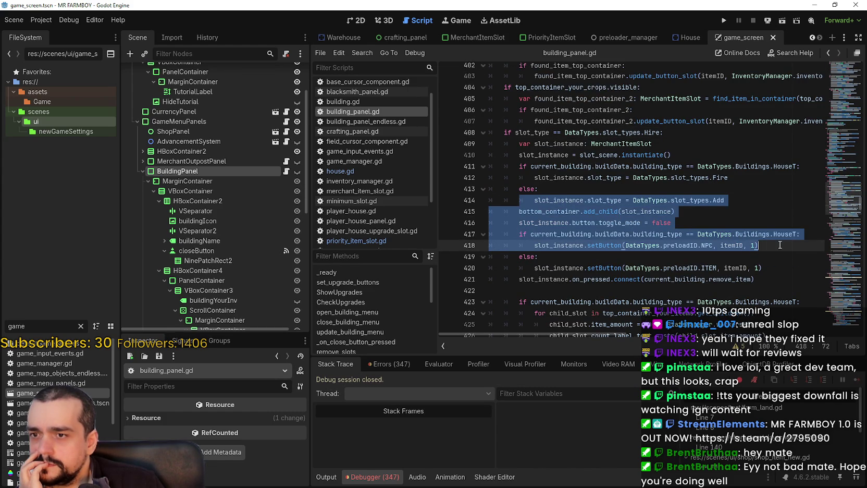
pyautogui.scroll(-2, 776, 247)
pyautogui.scroll(6, 774, 249)
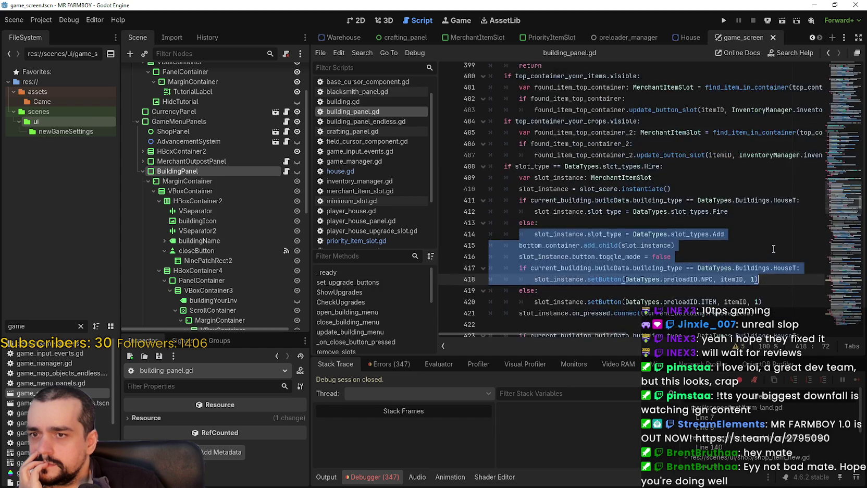
# Step: Review lines 396–407, select container_2, then select down to the HOUSE_CROP slot block
pyautogui.click(584, 203)
pyautogui.scroll(1, 582, 194)
pyautogui.scroll(1, 582, 194)
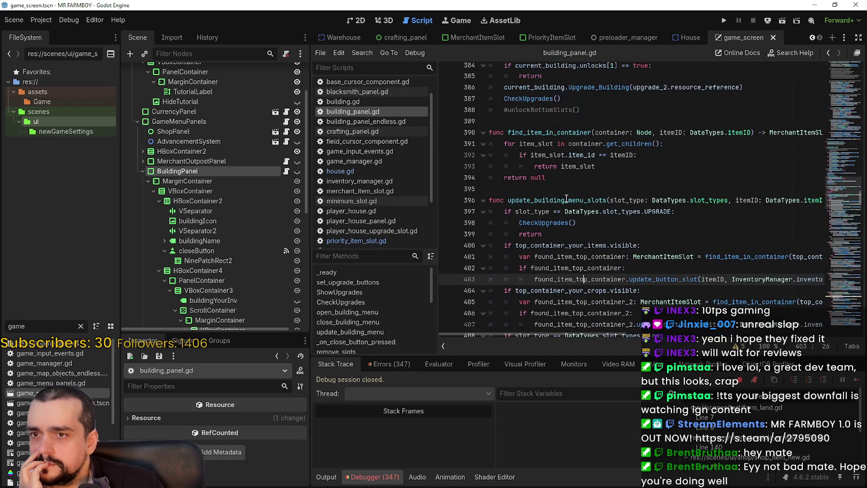
pyautogui.click(564, 200)
pyautogui.moveTo(591, 324); pyautogui.dragTo(636, 324)
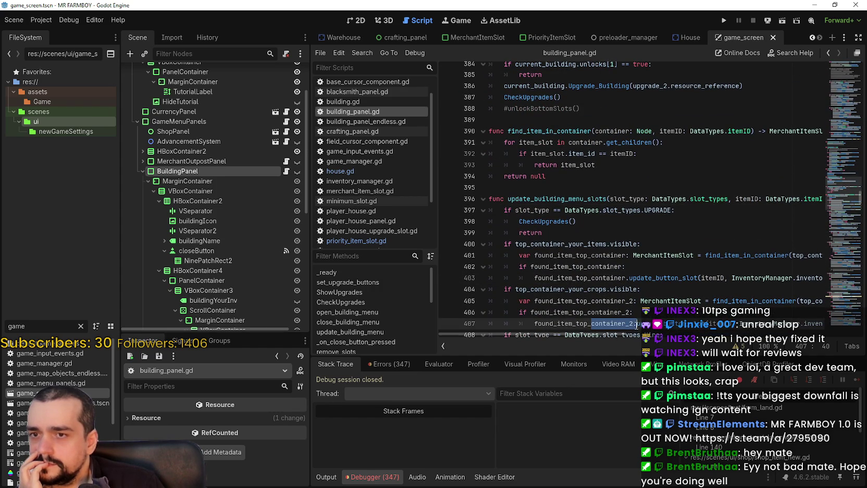
pyautogui.click(620, 290)
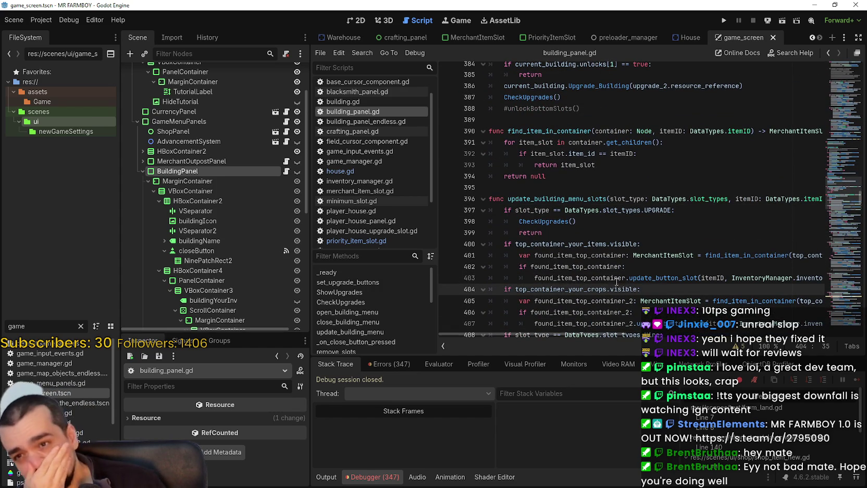
pyautogui.scroll(-3, 605, 268)
pyautogui.scroll(3, 587, 259)
pyautogui.scroll(-7, 838, 185)
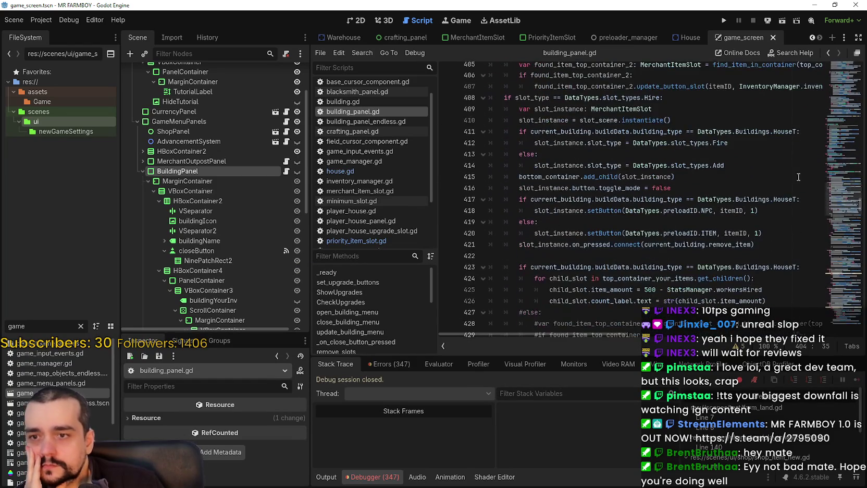
pyautogui.scroll(-10, 837, 185)
pyautogui.scroll(8, 839, 201)
pyautogui.scroll(-3, 836, 199)
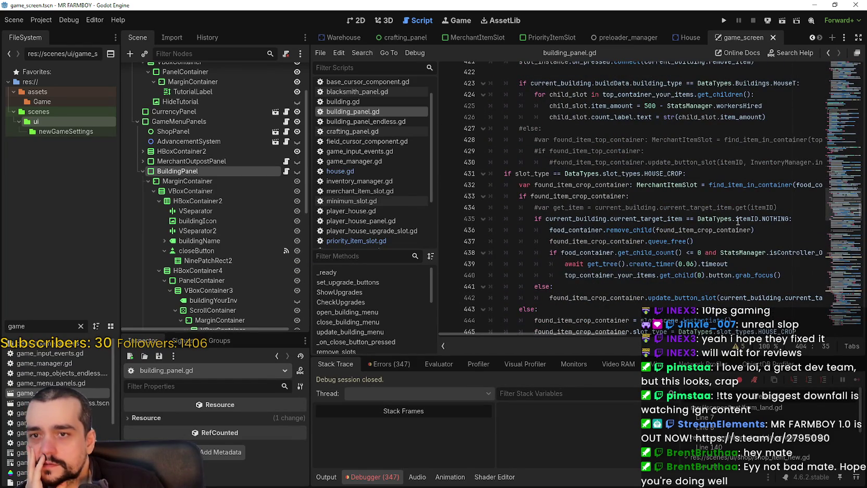
pyautogui.moveTo(611, 330)
pyautogui.mouseDown()
pyautogui.moveTo(656, 332)
pyautogui.moveTo(605, 322)
pyautogui.moveTo(600, 297)
pyautogui.moveTo(477, 173)
pyautogui.mouseUp()
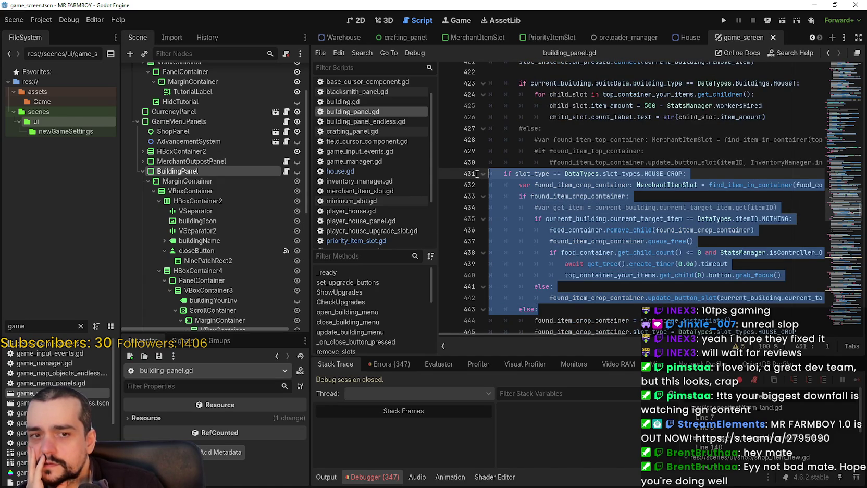
pyautogui.scroll(8, 535, 197)
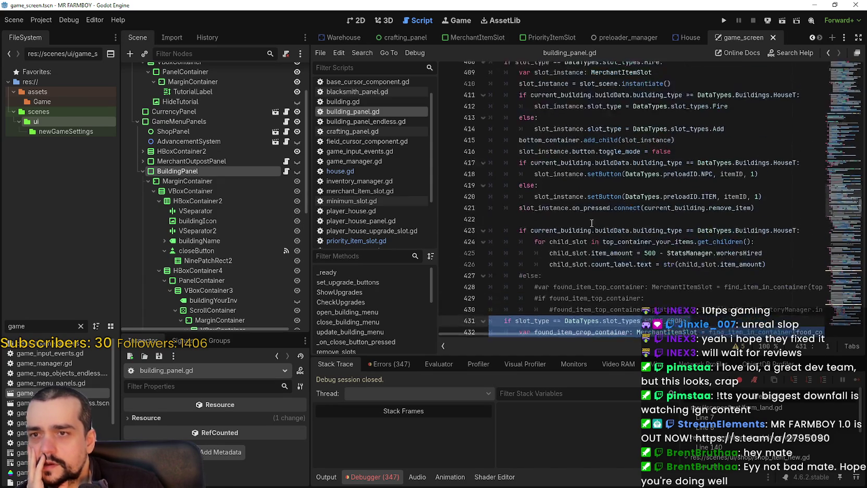
pyautogui.moveTo(502, 173)
pyautogui.mouseDown()
pyautogui.moveTo(641, 177)
pyautogui.moveTo(719, 219)
pyautogui.moveTo(722, 207)
pyautogui.moveTo(825, 207)
pyautogui.moveTo(625, 186)
pyautogui.moveTo(422, 186)
pyautogui.mouseUp()
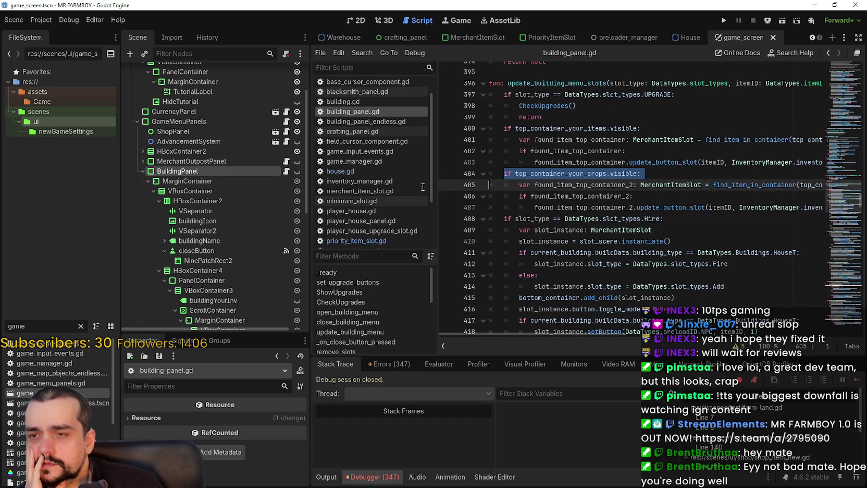
pyautogui.moveTo(560, 185); pyautogui.dragTo(653, 217)
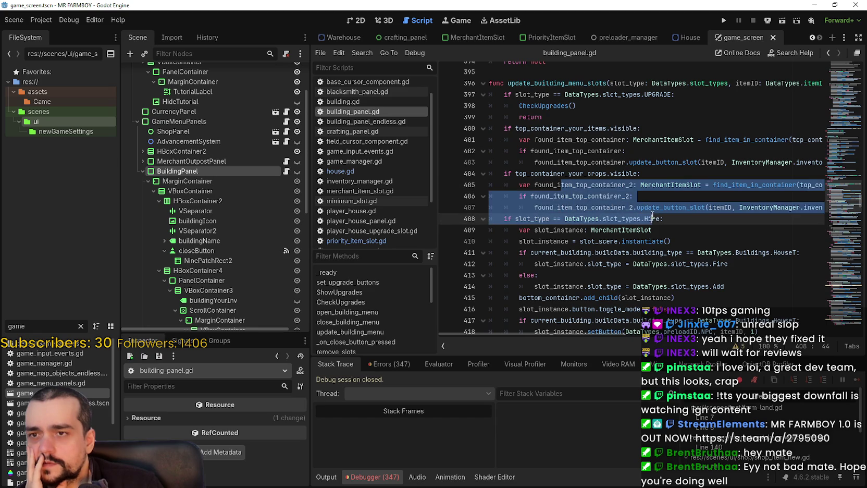
pyautogui.moveTo(600, 333)
pyautogui.mouseDown()
pyautogui.moveTo(710, 341)
pyautogui.moveTo(616, 339)
pyautogui.moveTo(681, 342)
pyautogui.moveTo(597, 321)
pyautogui.moveTo(674, 323)
pyautogui.moveTo(594, 323)
pyautogui.mouseUp()
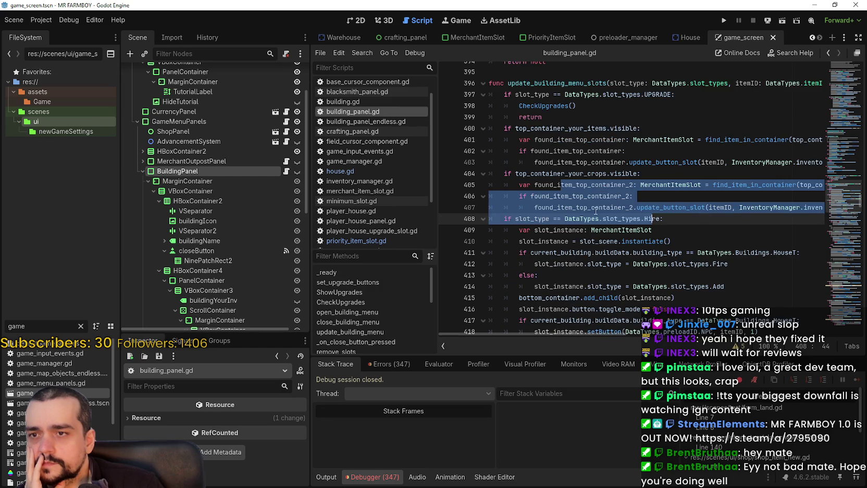
pyautogui.click(660, 171)
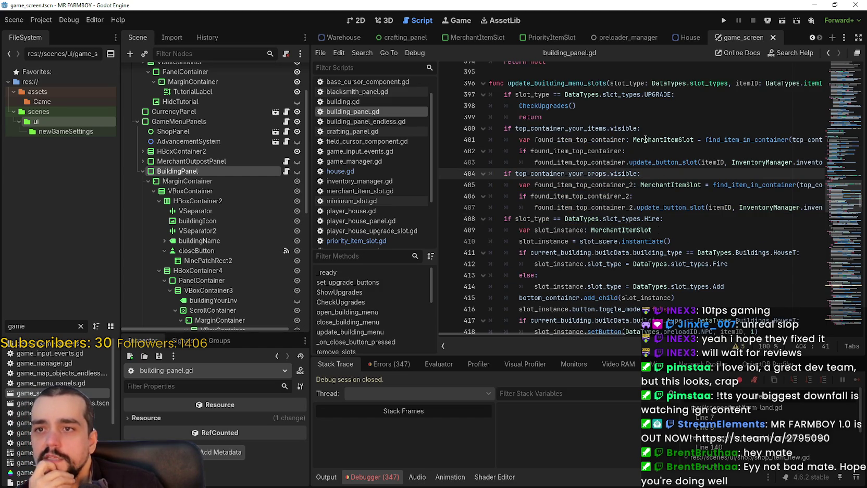
pyautogui.tripleClick(826, 79)
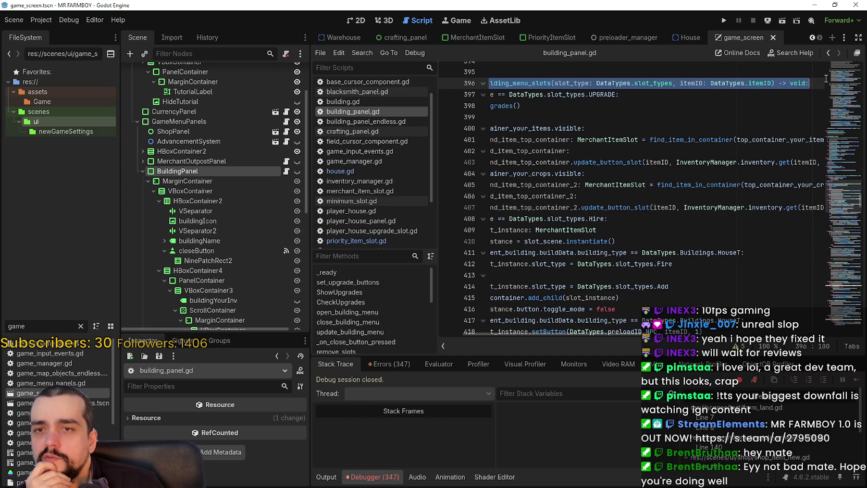
pyautogui.moveTo(615, 207)
pyautogui.mouseDown()
pyautogui.moveTo(487, 184)
pyautogui.moveTo(479, 172)
pyautogui.mouseUp()
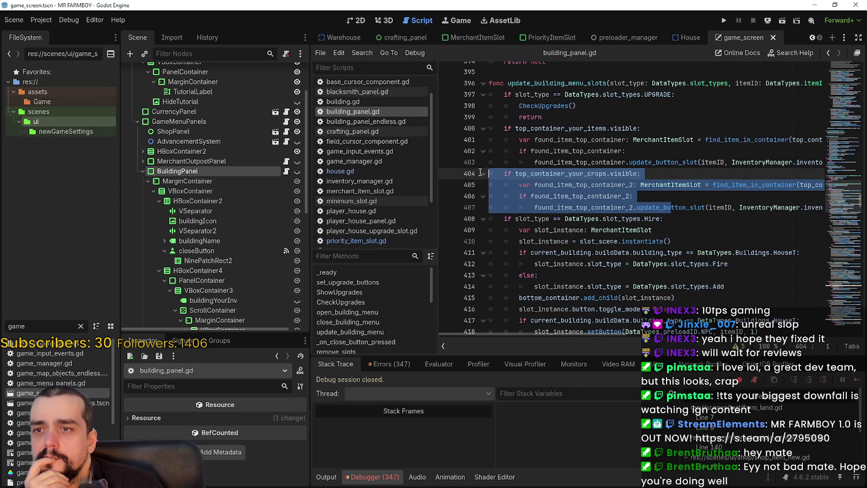
pyautogui.click(605, 184)
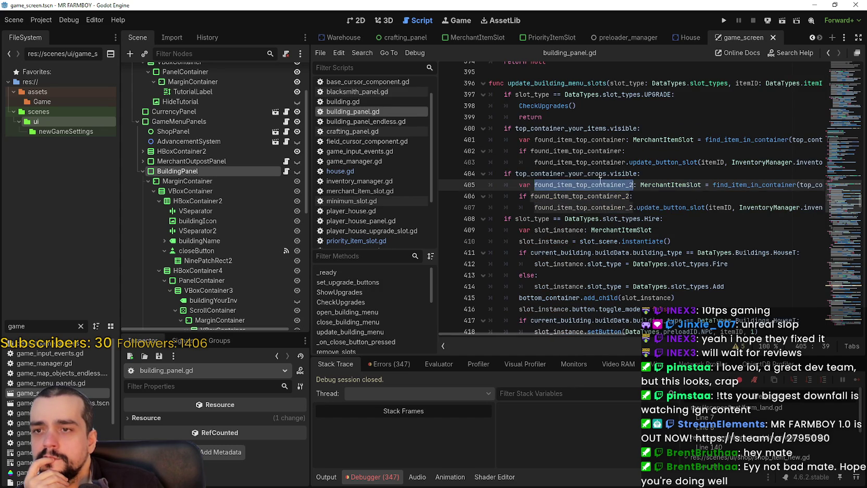
pyautogui.moveTo(637, 174); pyautogui.dragTo(514, 174)
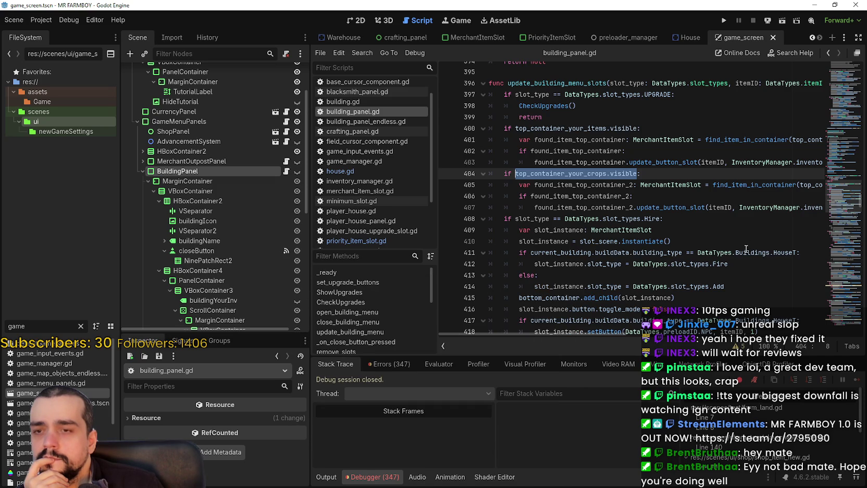
pyautogui.click(633, 194)
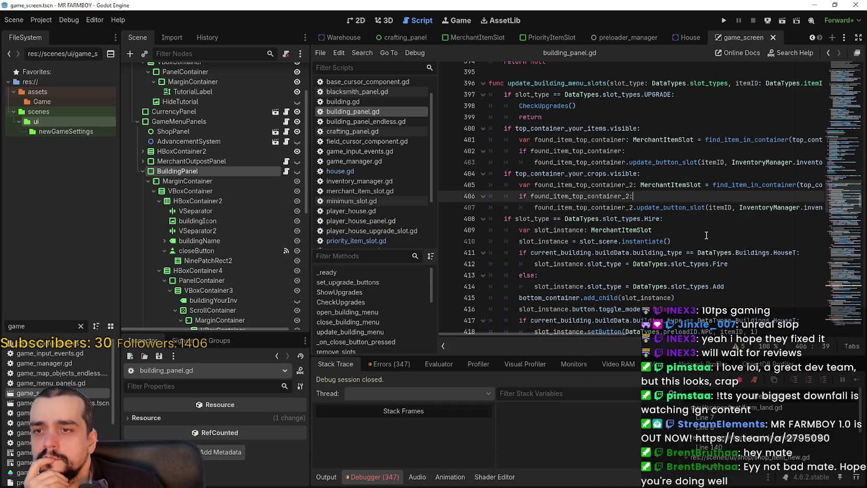
pyautogui.scroll(-6, 602, 237)
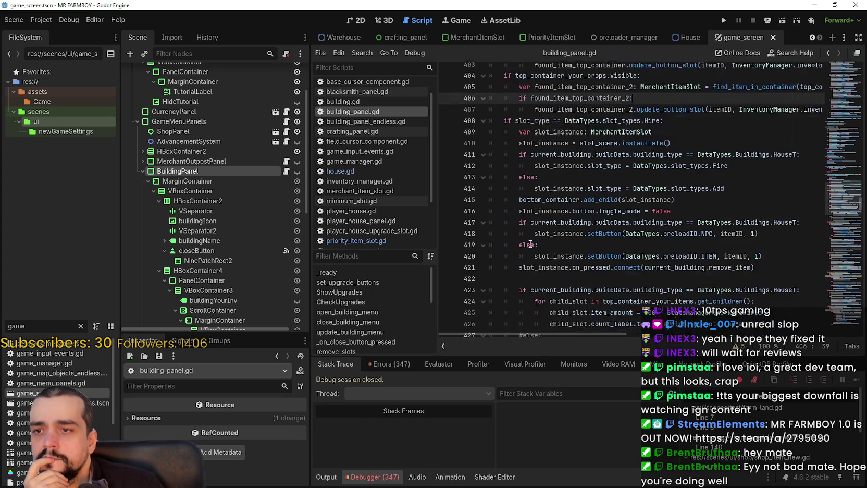
pyautogui.scroll(-3, 518, 241)
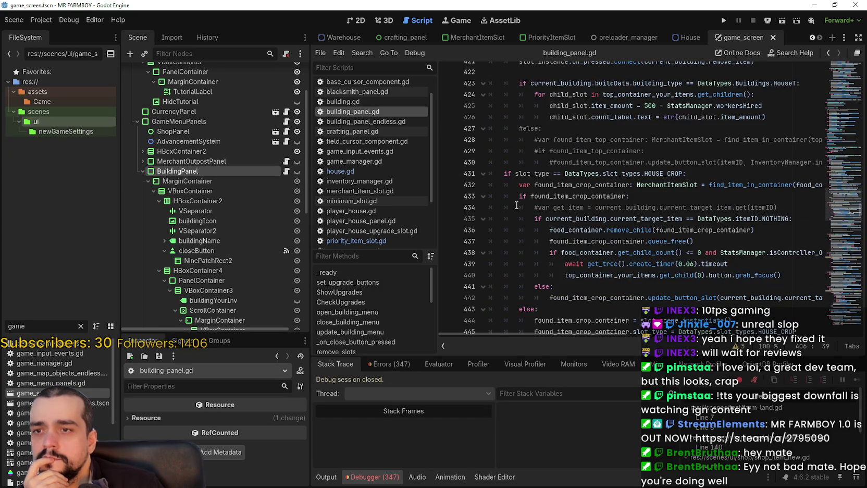
pyautogui.moveTo(500, 175); pyautogui.dragTo(707, 176)
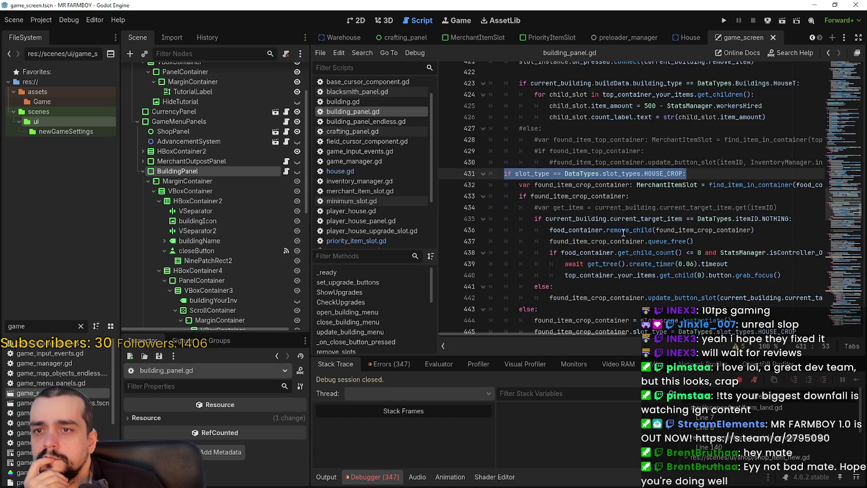
pyautogui.scroll(-4, 558, 257)
pyautogui.scroll(9, 518, 239)
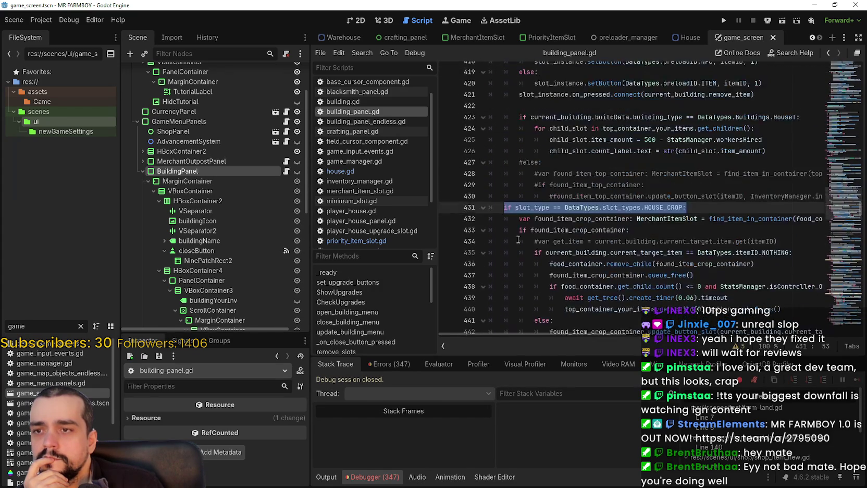
pyautogui.scroll(6, 519, 239)
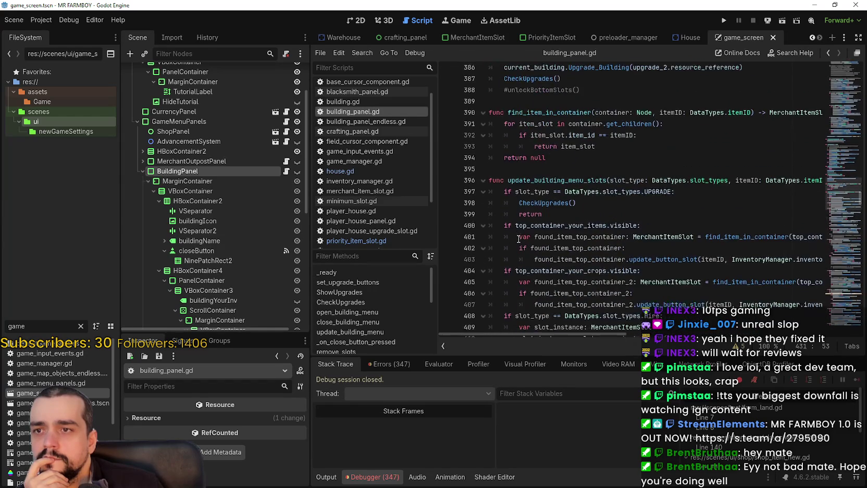
pyautogui.scroll(1, 518, 239)
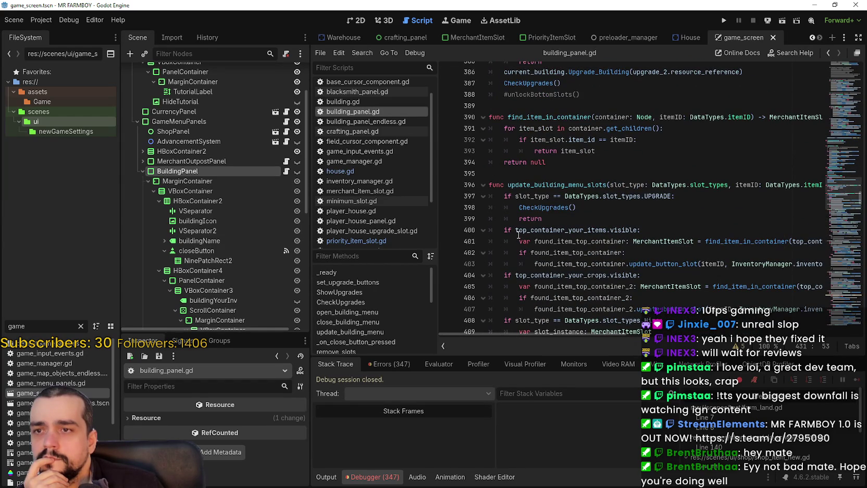
pyautogui.moveTo(595, 151); pyautogui.dragTo(485, 127)
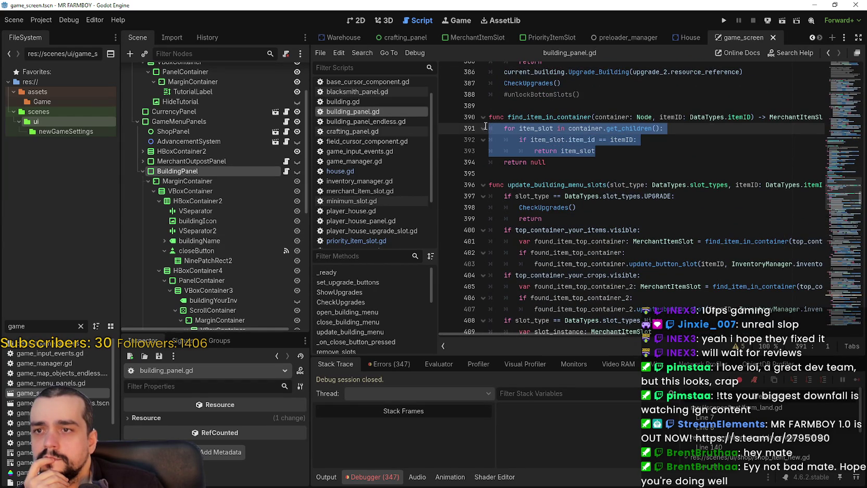
pyautogui.moveTo(544, 219); pyautogui.dragTo(476, 196)
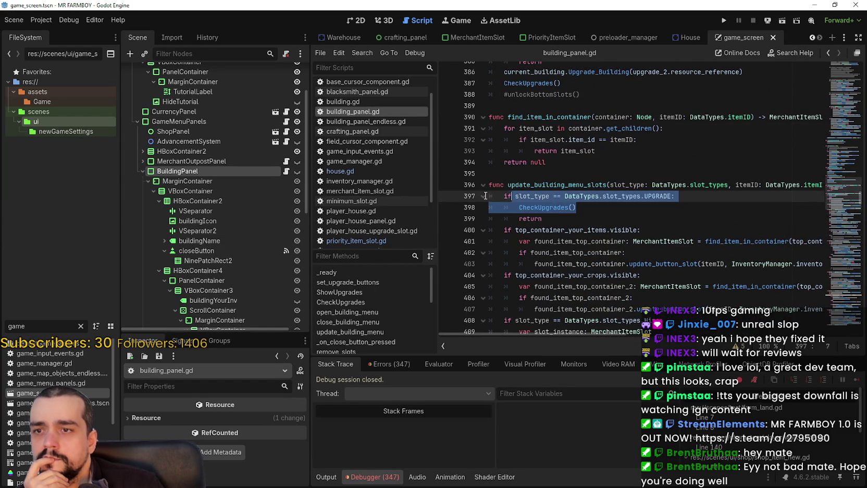
pyautogui.scroll(-2, 505, 213)
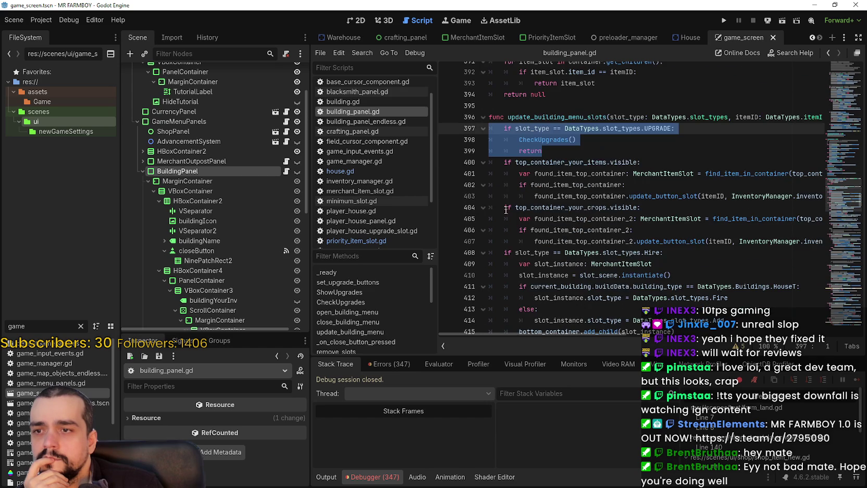
pyautogui.scroll(-1, 516, 177)
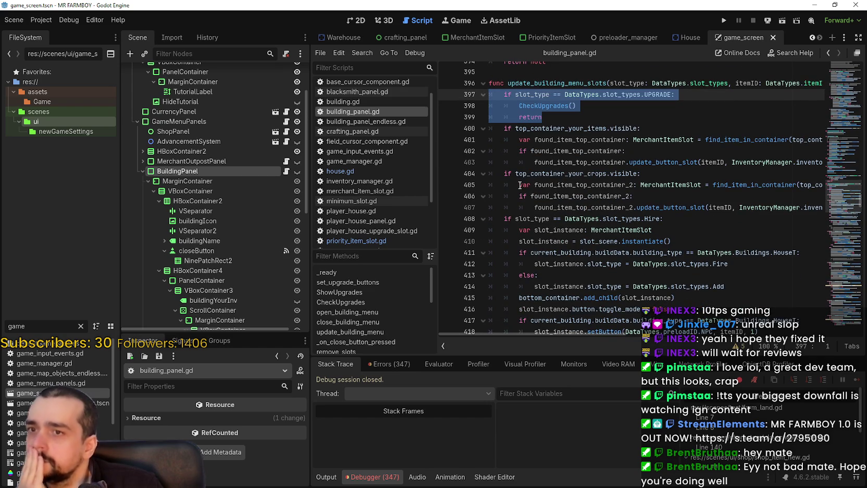
pyautogui.scroll(-2, 516, 187)
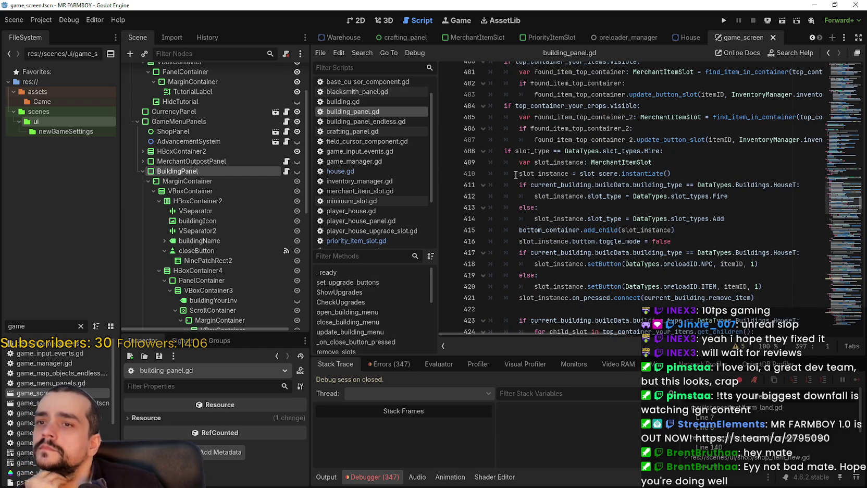
pyautogui.scroll(2, 516, 175)
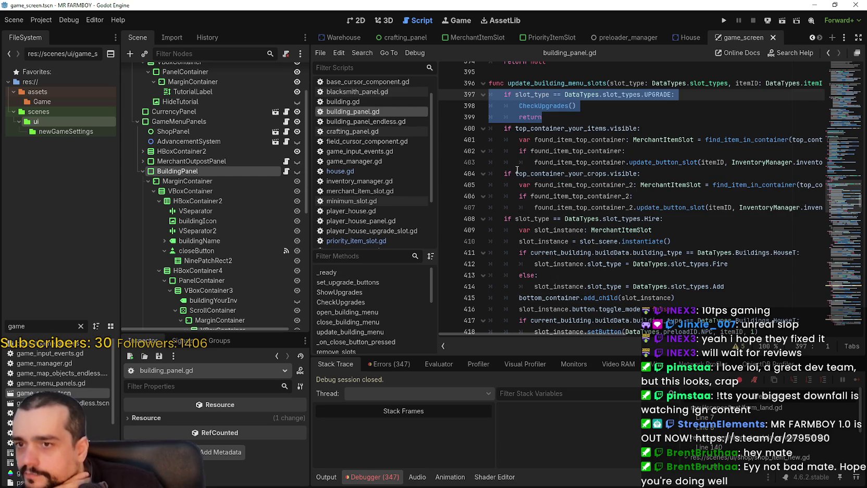
pyautogui.scroll(-6, 523, 186)
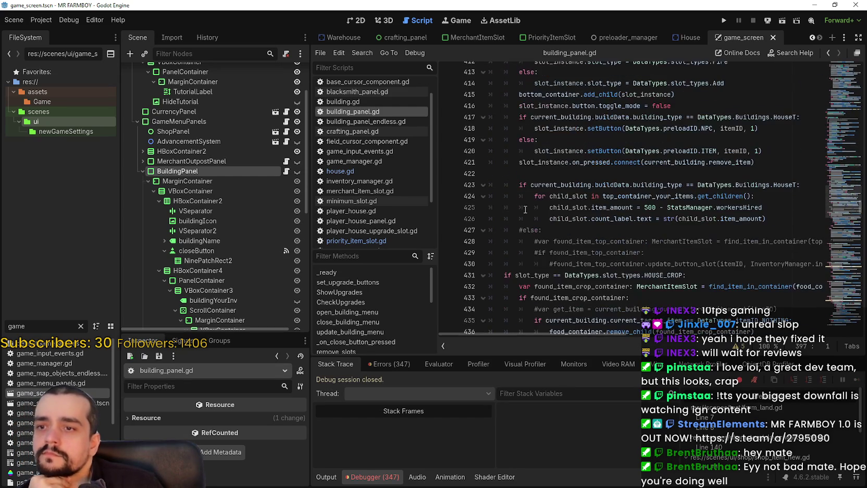
pyautogui.scroll(3, 550, 243)
pyautogui.scroll(5, 549, 242)
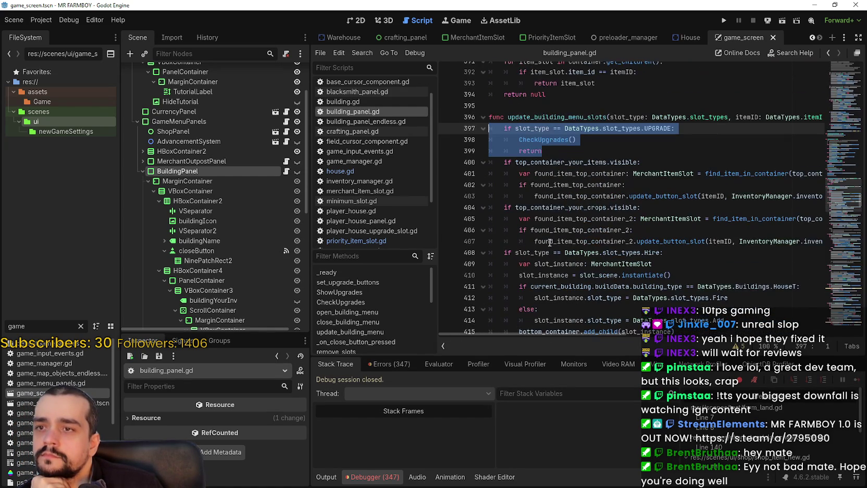
pyautogui.scroll(1, 549, 229)
pyautogui.click(544, 125)
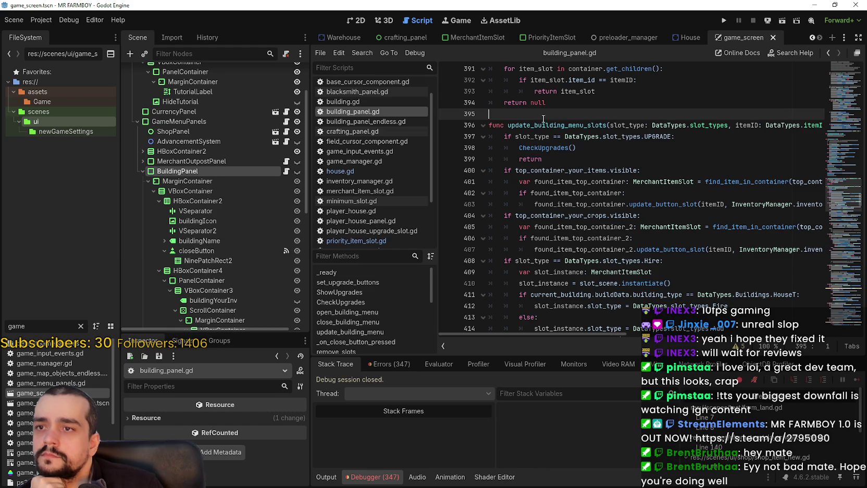
# Step: Insert a blank line and start a new update_house_menu_slots function signature
pyautogui.hotkey('ctrl', 'shift', 'Return')
pyautogui.press('Up')
pyautogui.write('func update_building_')
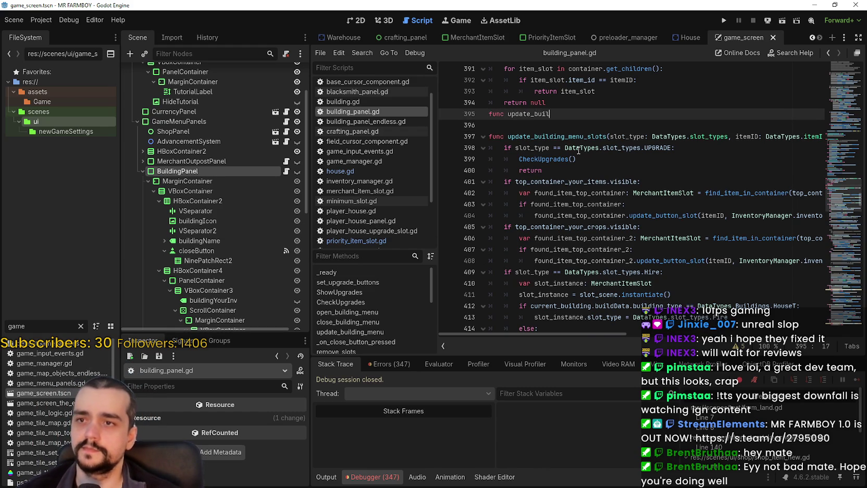
pyautogui.write('menu')
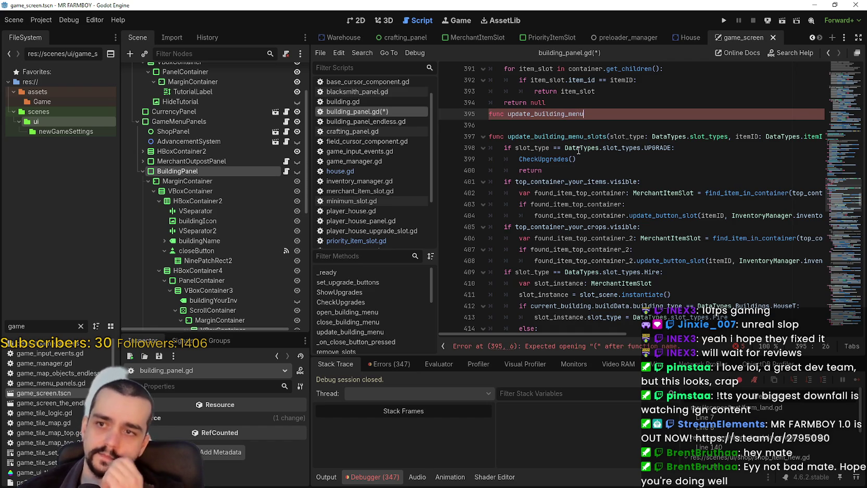
pyautogui.press('BackSpace')
pyautogui.press('BackSpace')
pyautogui.press('BackSpace')
pyautogui.write('ouse')
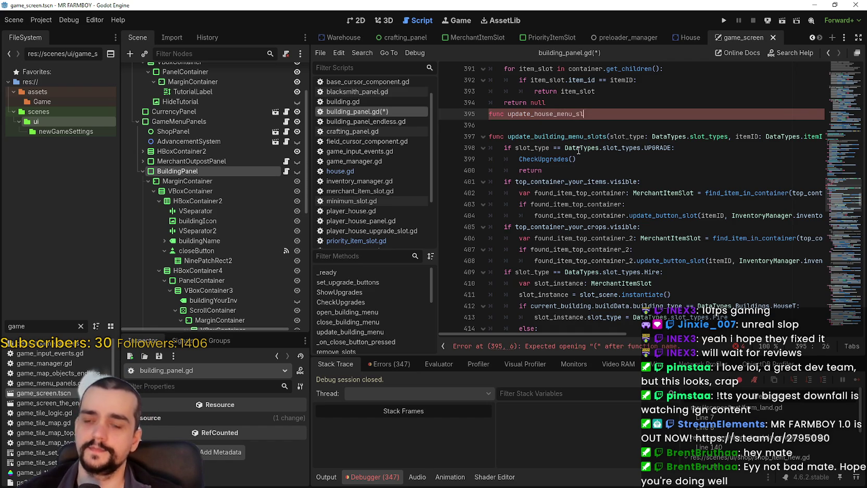
pyautogui.write(')')
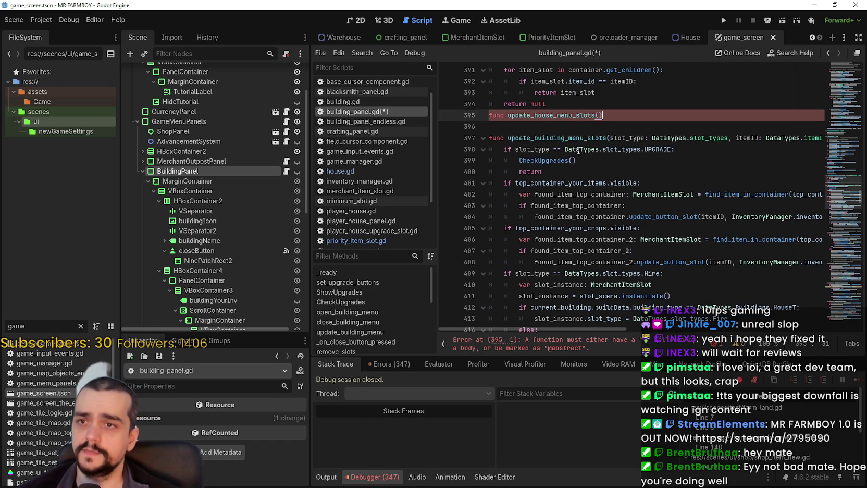
# Step: Copy update_building_menu_slots' parameter list into the new signature and open its body
pyautogui.moveTo(609, 139)
pyautogui.mouseDown()
pyautogui.moveTo(794, 138)
pyautogui.moveTo(772, 138)
pyautogui.mouseUp()
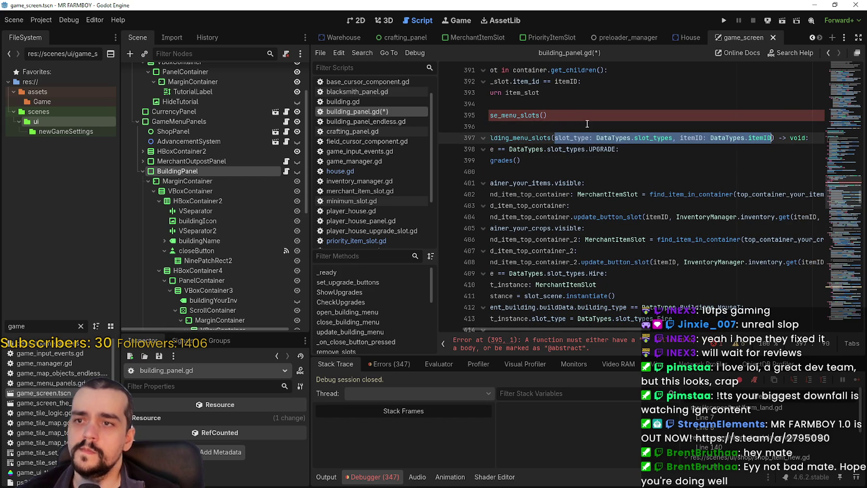
pyautogui.hotkey('ctrl', 'c')
pyautogui.click(545, 115)
pyautogui.hotkey('ctrl', 'v')
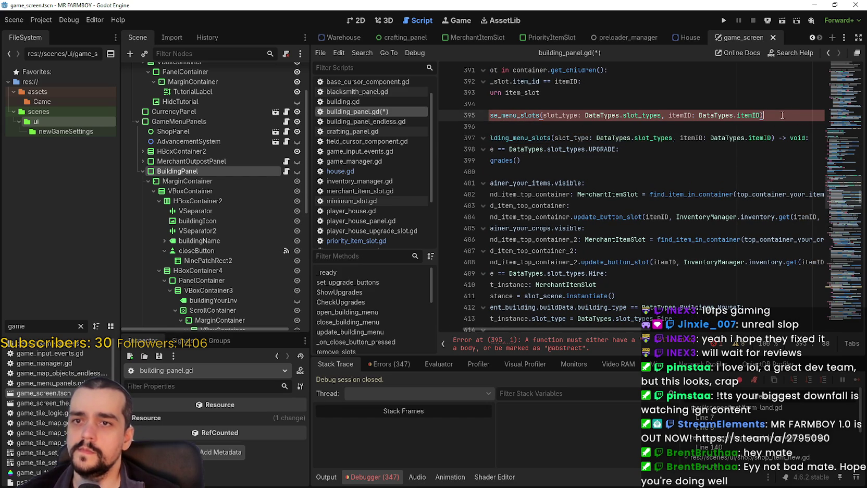
pyautogui.click(783, 119)
pyautogui.write('>')
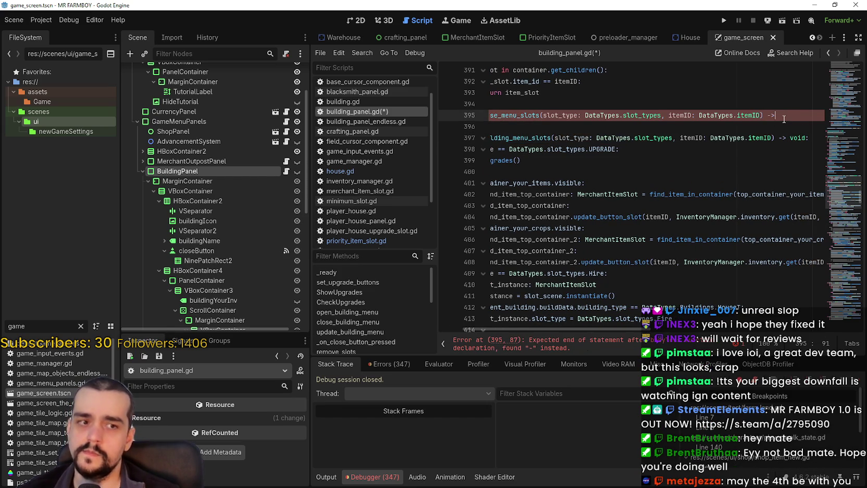
pyautogui.write(':')
pyautogui.press('Return')
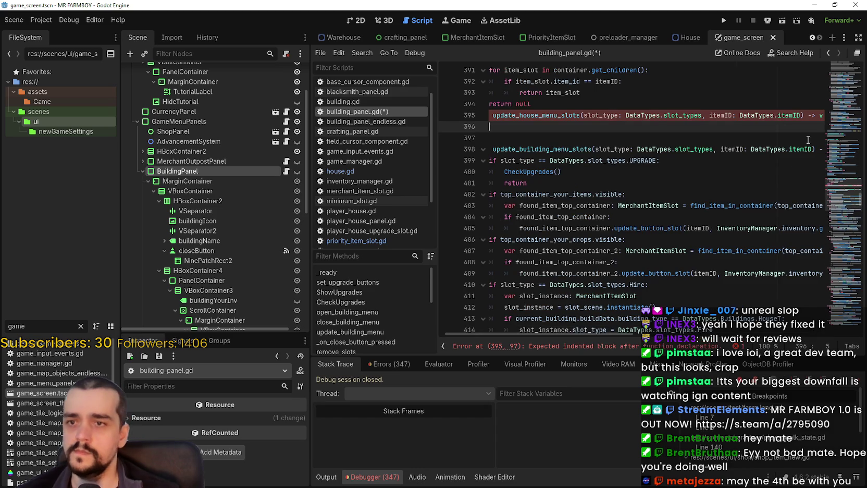
# Step: Paste the top_container_your_items block into update_house_menu_slots' empty body
pyautogui.click(681, 169)
pyautogui.click(535, 185)
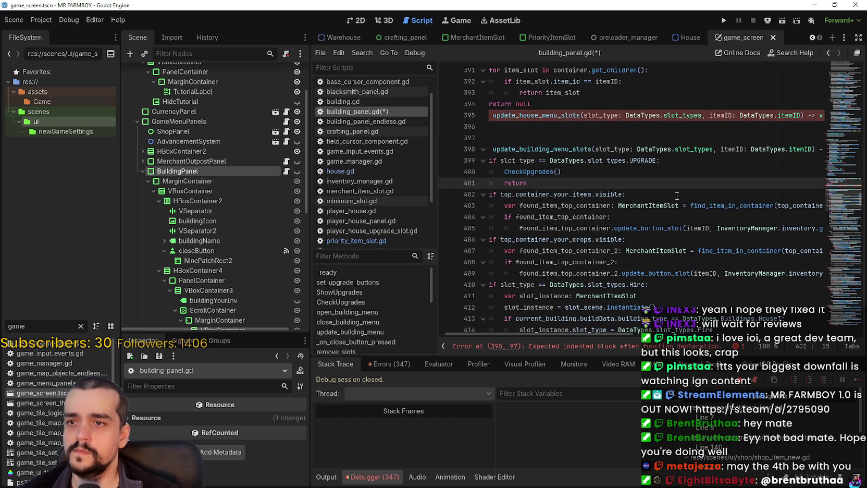
pyautogui.scroll(-1, 613, 223)
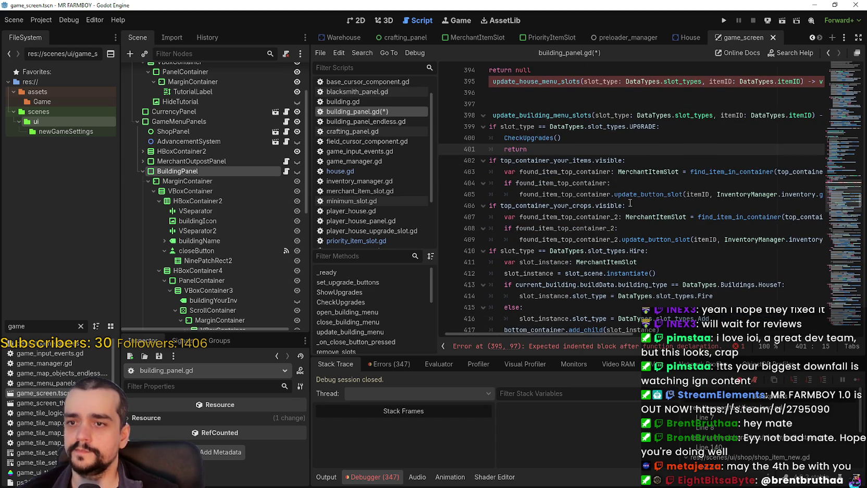
pyautogui.moveTo(755, 199)
pyautogui.mouseDown()
pyautogui.moveTo(843, 197)
pyautogui.moveTo(615, 197)
pyautogui.moveTo(415, 163)
pyautogui.mouseUp()
pyautogui.click(520, 97)
pyautogui.hotkey('ctrl', 'v')
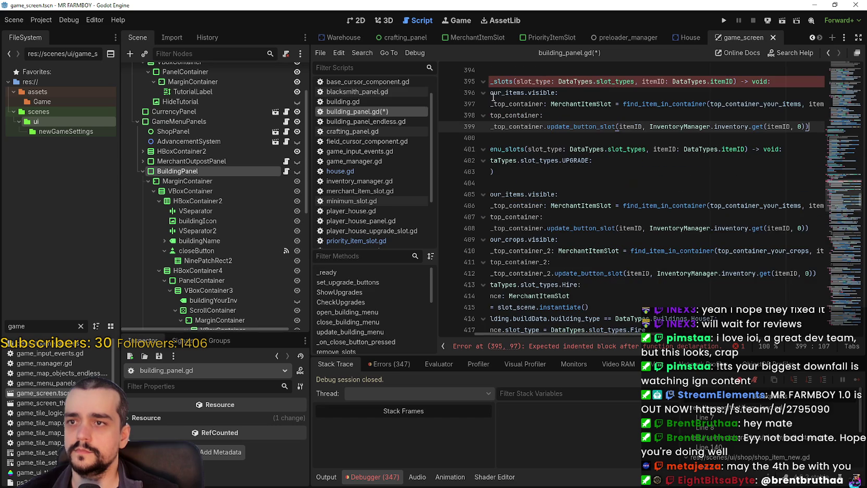
# Step: Add a blank line after line 399 and locate the Hire slot-type condition below
pyautogui.press('Return')
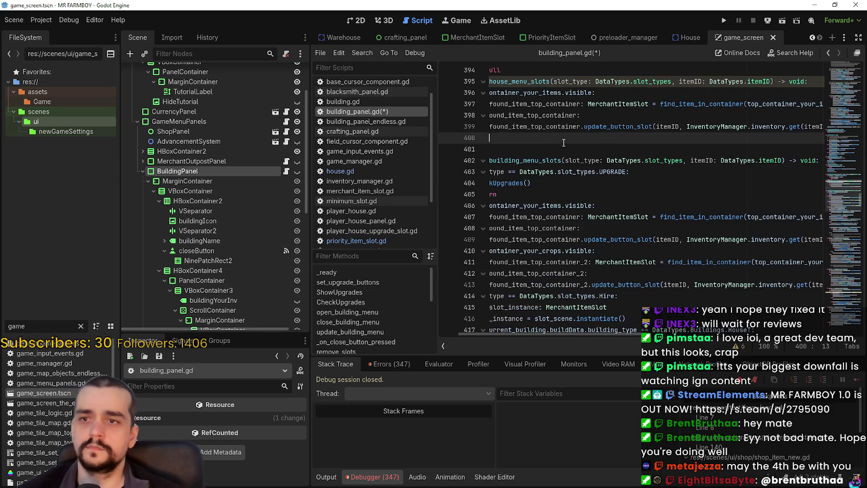
pyautogui.hotkey('shift', 'Home')
pyautogui.scroll(-2, 626, 191)
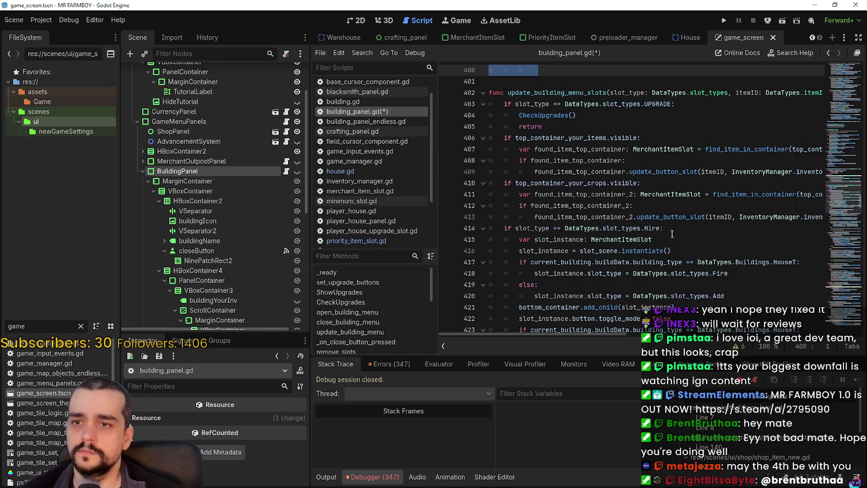
pyautogui.click(656, 205)
pyautogui.click(655, 227)
pyautogui.scroll(-2, 679, 284)
pyautogui.click(630, 218)
# Step: Select the Hire slot-type block (lines 414–428) and return to blank line 400
pyautogui.scroll(-1, 625, 224)
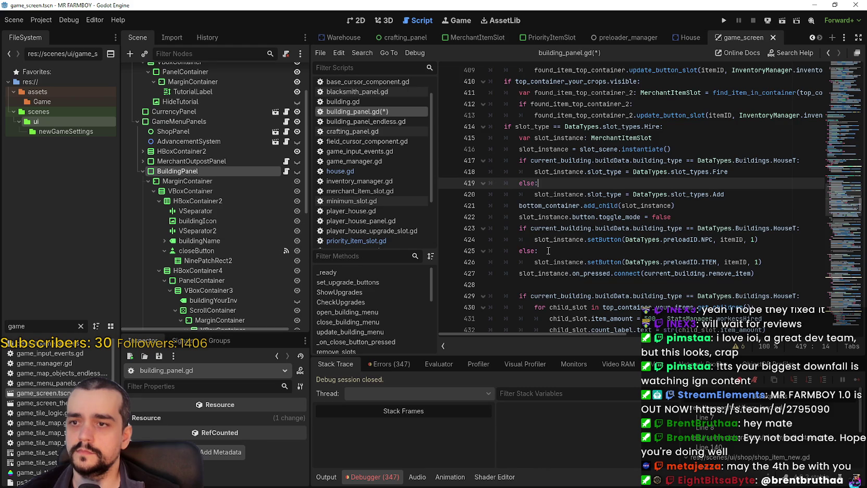
pyautogui.scroll(-1, 547, 247)
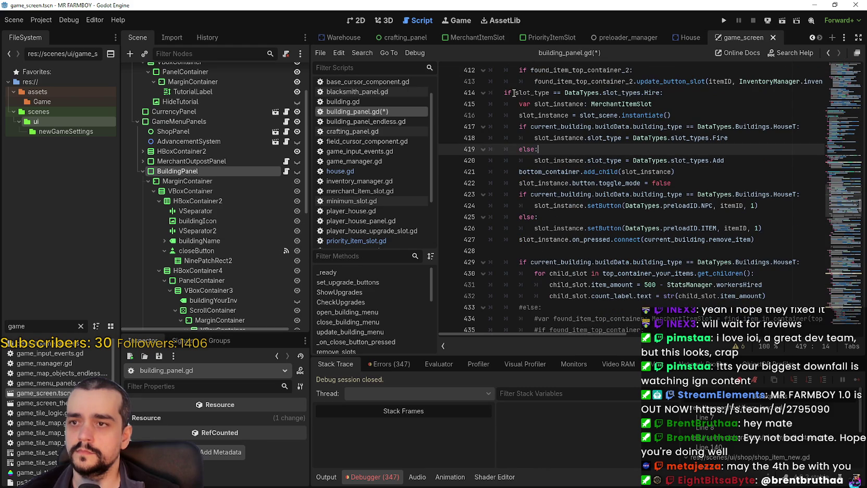
pyautogui.scroll(-3, 524, 261)
pyautogui.scroll(-7, 522, 250)
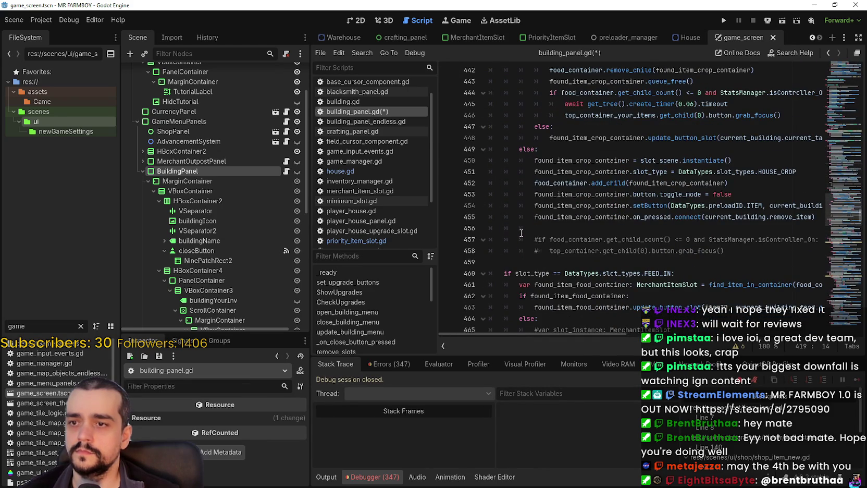
pyautogui.scroll(4, 521, 233)
pyautogui.moveTo(683, 149); pyautogui.dragTo(515, 149)
pyautogui.scroll(5, 647, 216)
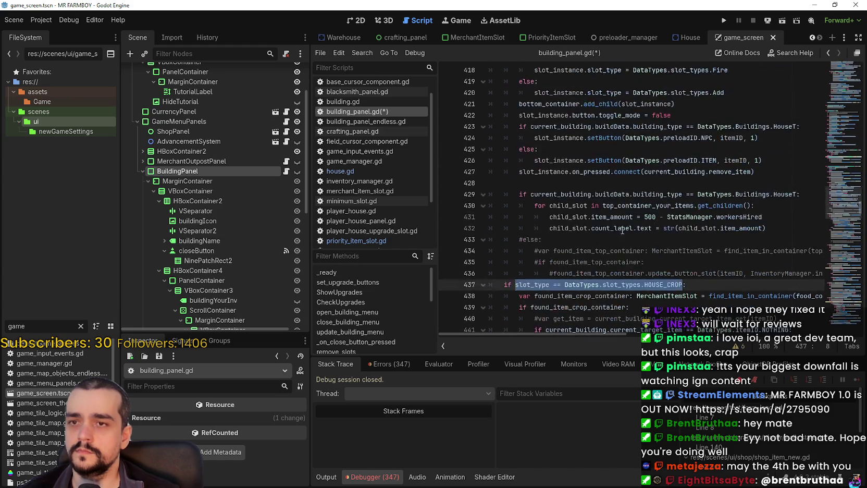
pyautogui.moveTo(769, 269)
pyautogui.mouseDown()
pyautogui.moveTo(567, 205)
pyautogui.moveTo(547, 233)
pyautogui.moveTo(659, 242)
pyautogui.moveTo(490, 176)
pyautogui.moveTo(486, 164)
pyautogui.mouseUp()
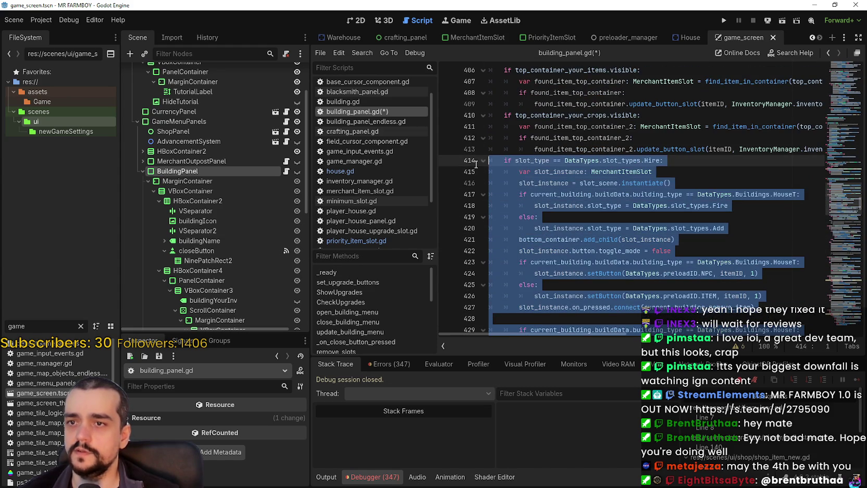
pyautogui.scroll(6, 579, 208)
pyautogui.click(556, 208)
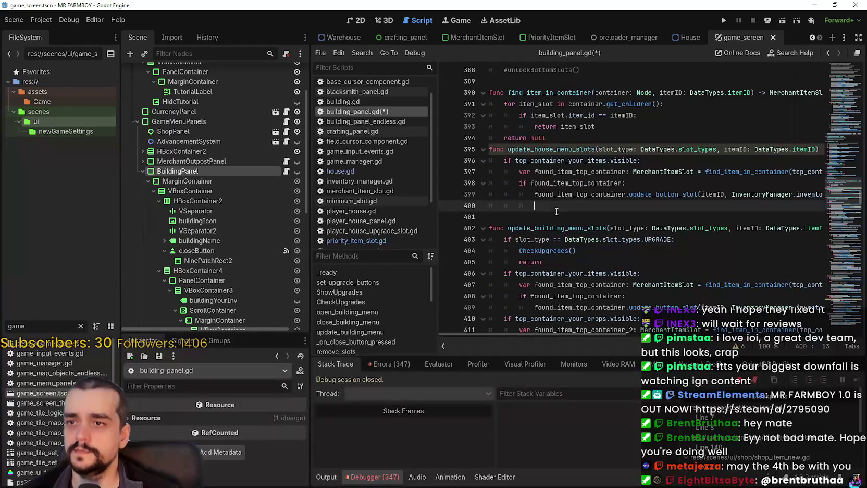
# Step: Paste the Hire block at line 400 and add a blank line after 'return null' to separate functions
pyautogui.hotkey('ctrl', 'v')
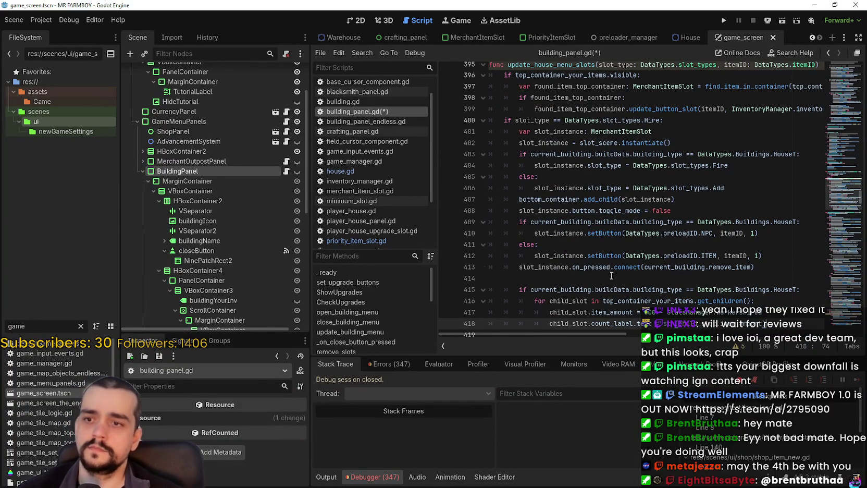
pyautogui.scroll(-3, 612, 276)
pyautogui.click(608, 175)
pyautogui.click(607, 168)
pyautogui.scroll(3, 609, 186)
pyautogui.scroll(5, 609, 186)
pyautogui.click(573, 153)
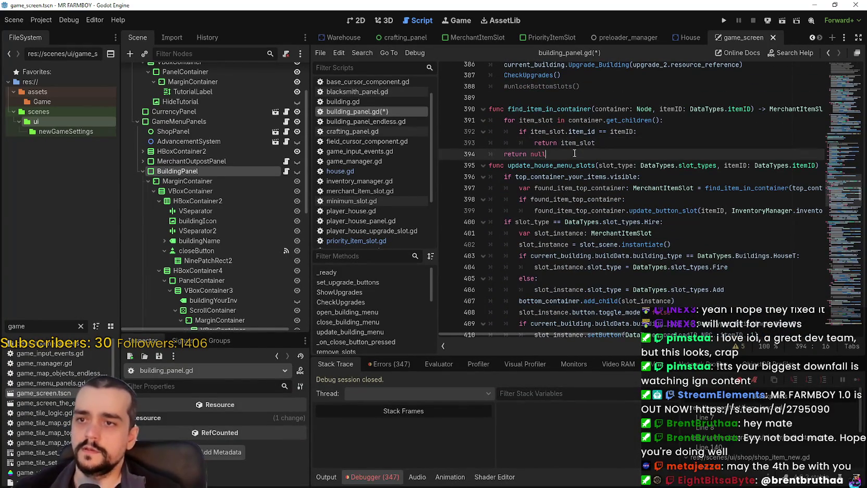
pyautogui.press('Return')
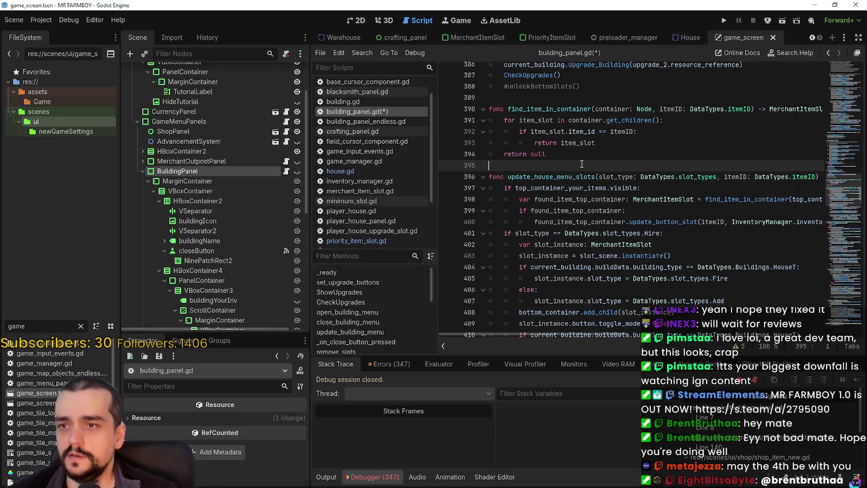
# Step: Select the crops-visibility update block, lines 429–432, in update_building_menu_slots for copying
pyautogui.click(633, 222)
pyautogui.click(696, 221)
pyautogui.click(654, 233)
pyautogui.scroll(-5, 594, 199)
pyautogui.scroll(-8, 594, 199)
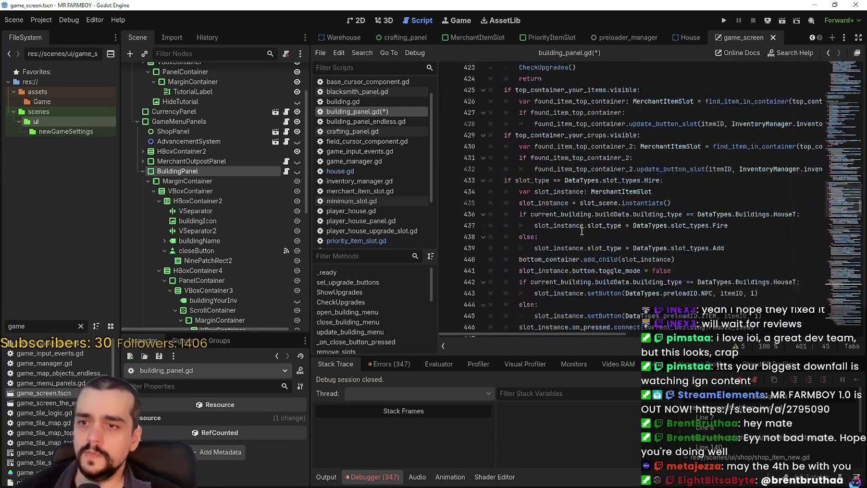
pyautogui.click(683, 151)
pyautogui.click(637, 98)
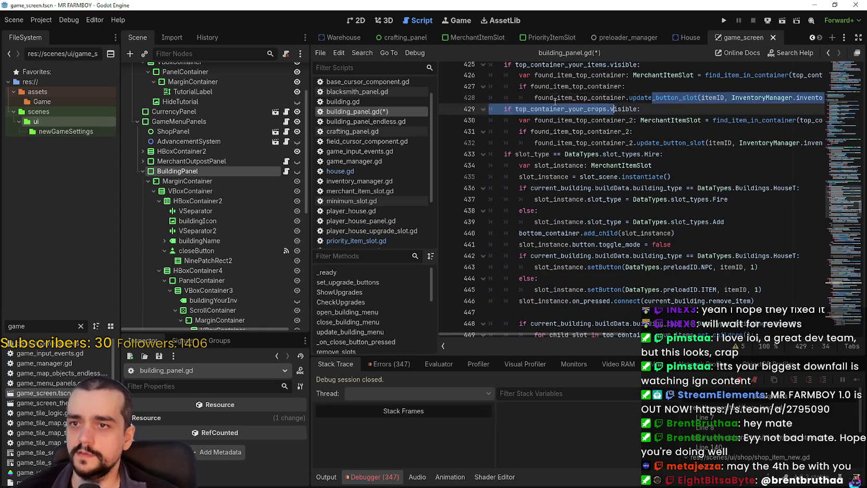
pyautogui.moveTo(640, 109); pyautogui.dragTo(505, 107)
pyautogui.moveTo(706, 143)
pyautogui.mouseDown()
pyautogui.moveTo(799, 143)
pyautogui.moveTo(434, 121)
pyautogui.moveTo(445, 112)
pyautogui.mouseUp()
pyautogui.click(806, 142)
pyautogui.scroll(8, 616, 185)
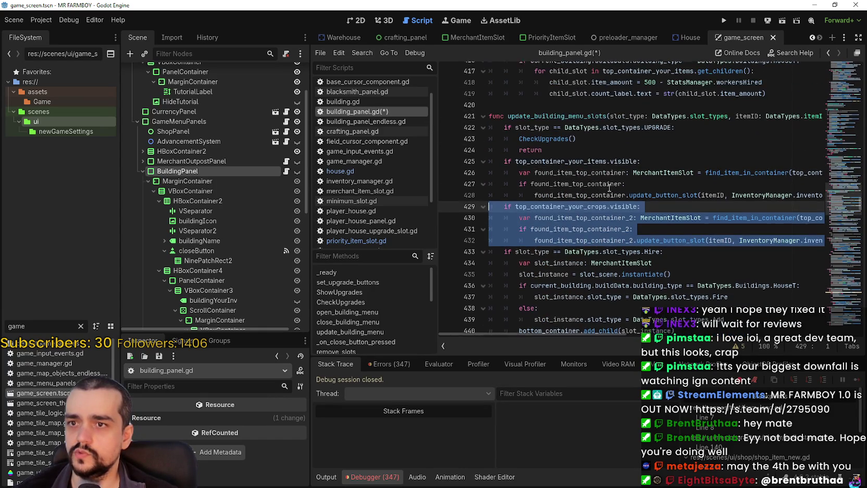
pyautogui.scroll(2, 556, 210)
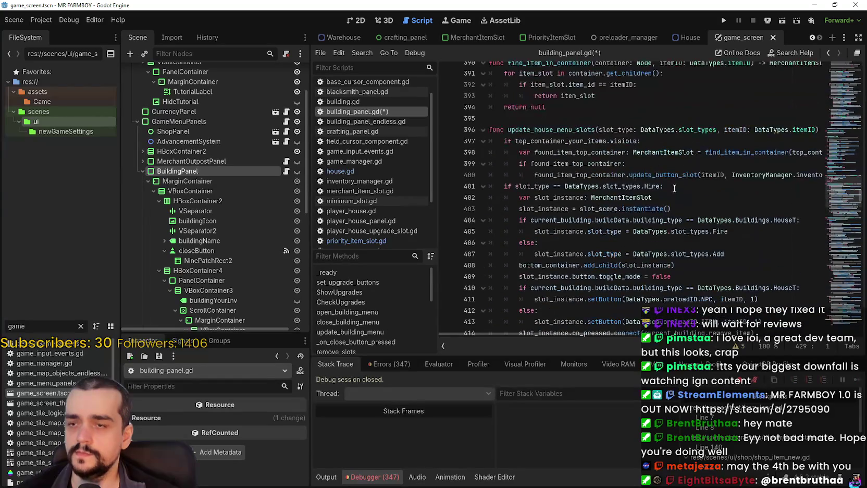
# Step: Paste the crops-visibility block on a new line after line 400
pyautogui.click(681, 183)
pyautogui.press('Up')
pyautogui.press('End')
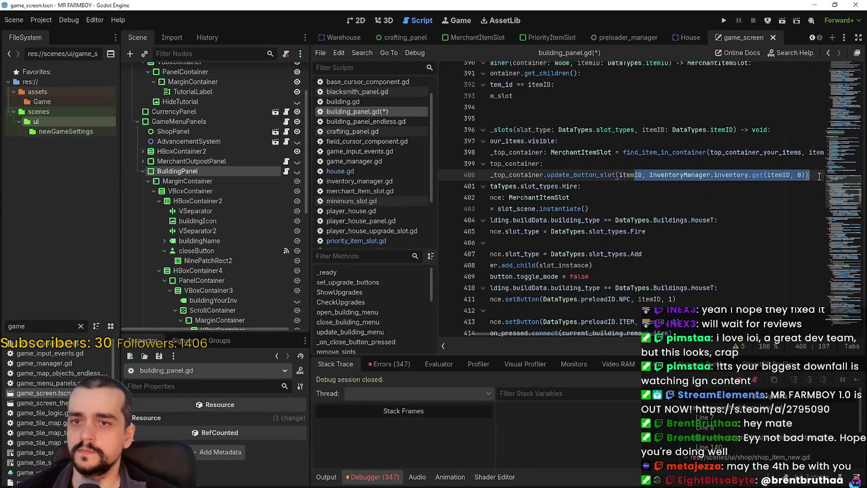
pyautogui.press('Return')
pyautogui.hotkey('ctrl', 'v')
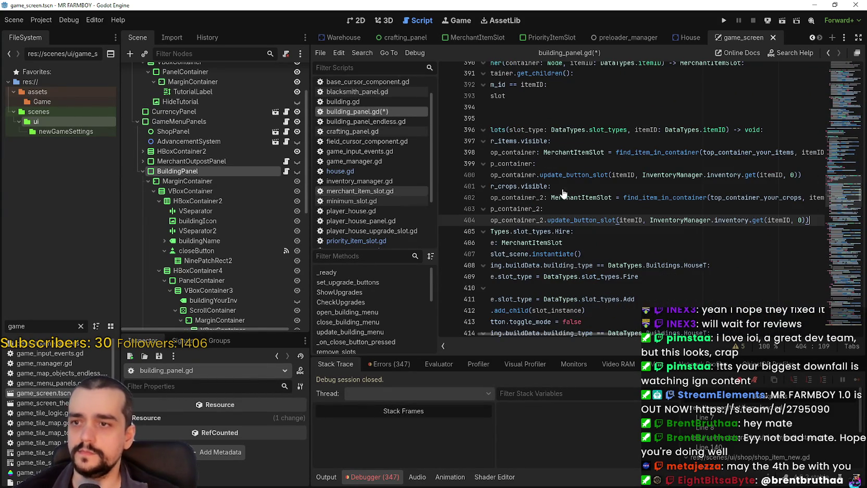
# Step: Change found_item_top_container_2's type on line 402 from MerchantItemSlot to PriorityItemSlot
pyautogui.moveTo(612, 198); pyautogui.dragTo(476, 186)
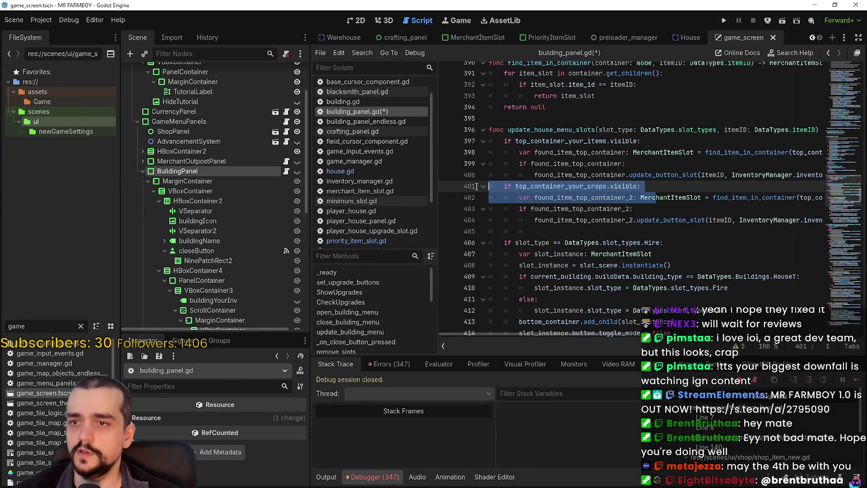
pyautogui.click(634, 198)
pyautogui.doubleClick(629, 197)
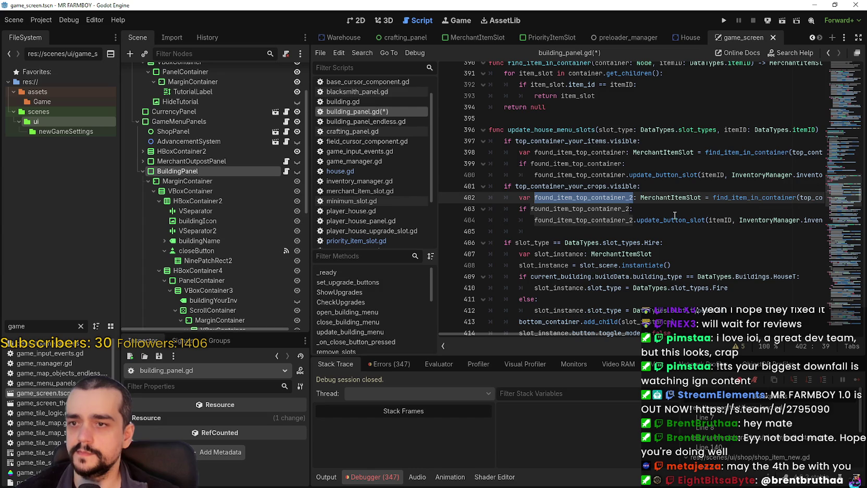
pyautogui.click(623, 188)
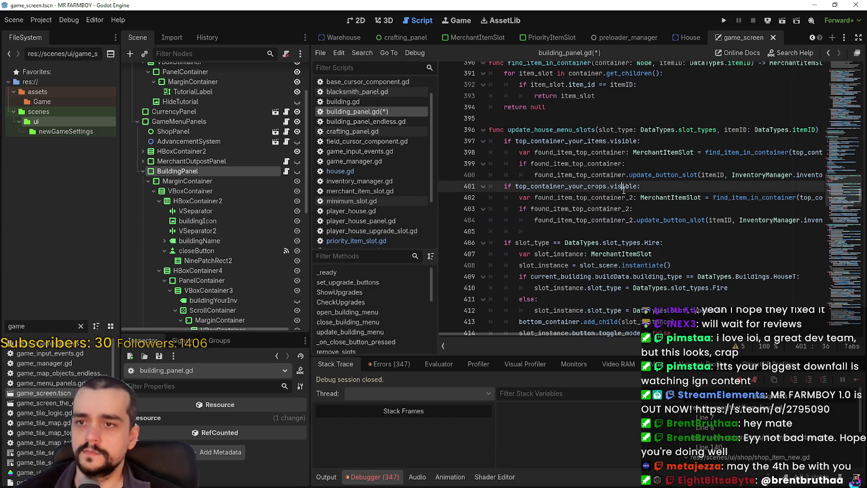
pyautogui.doubleClick(690, 198)
pyautogui.write('Yo')
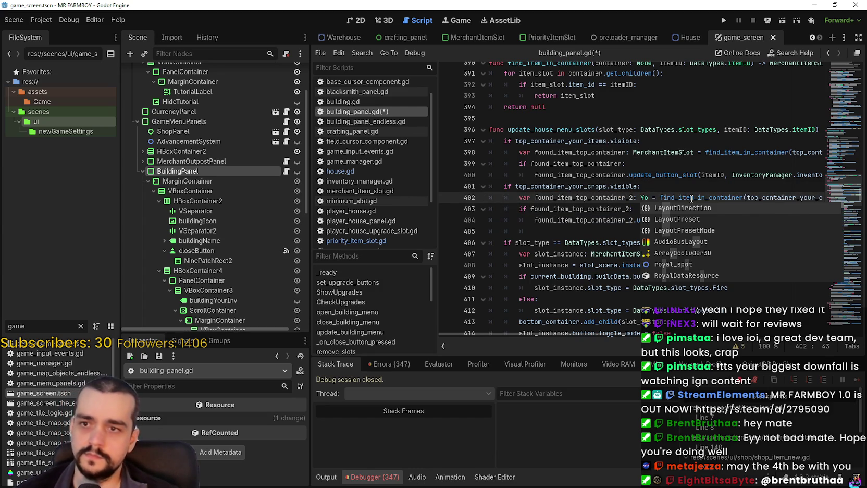
pyautogui.press('BackSpace')
pyautogui.press('BackSpace')
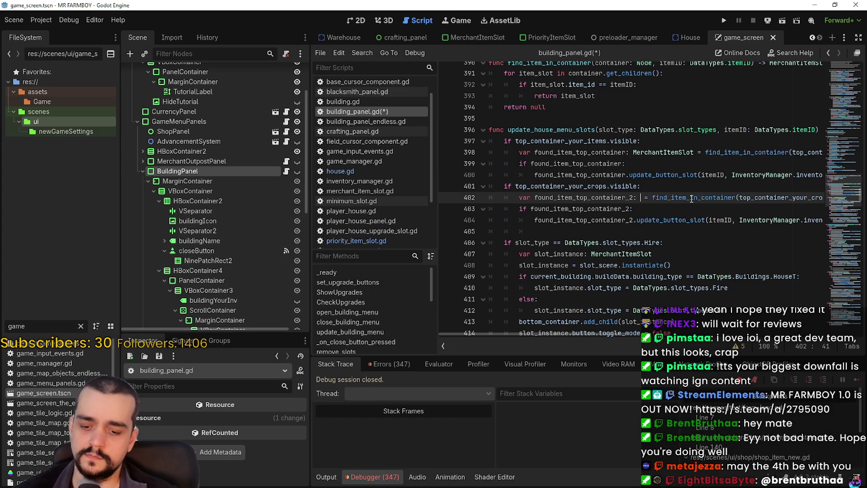
pyautogui.write('Prio')
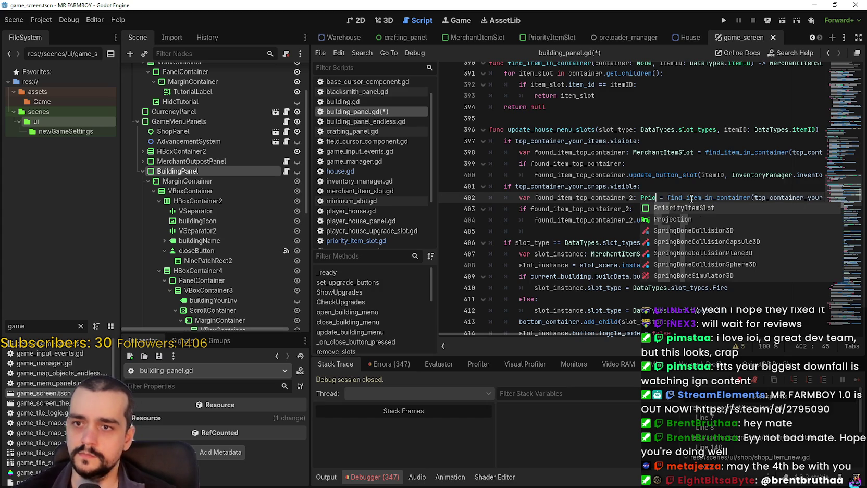
pyautogui.press('Return')
pyautogui.moveTo(735, 195)
pyautogui.mouseDown()
pyautogui.moveTo(831, 197)
pyautogui.moveTo(827, 207)
pyautogui.mouseUp()
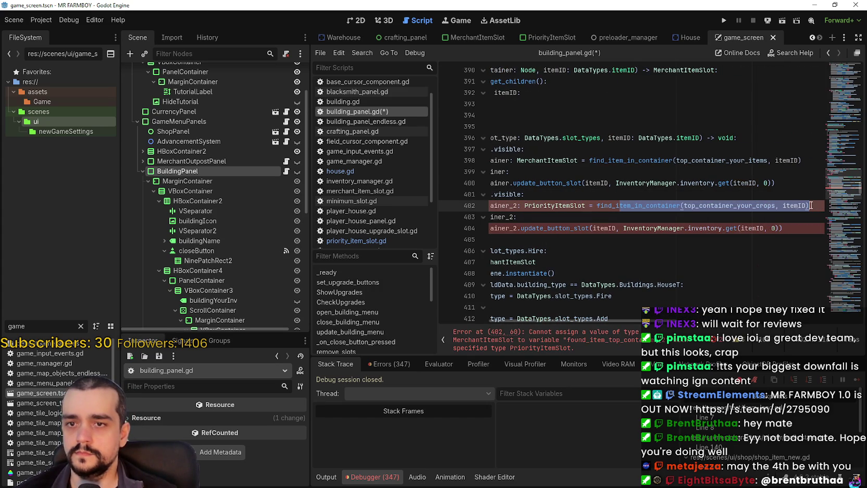
# Step: Inspect top_container_your_crops and found_item_top_container_2 on line 402
pyautogui.doubleClick(763, 205)
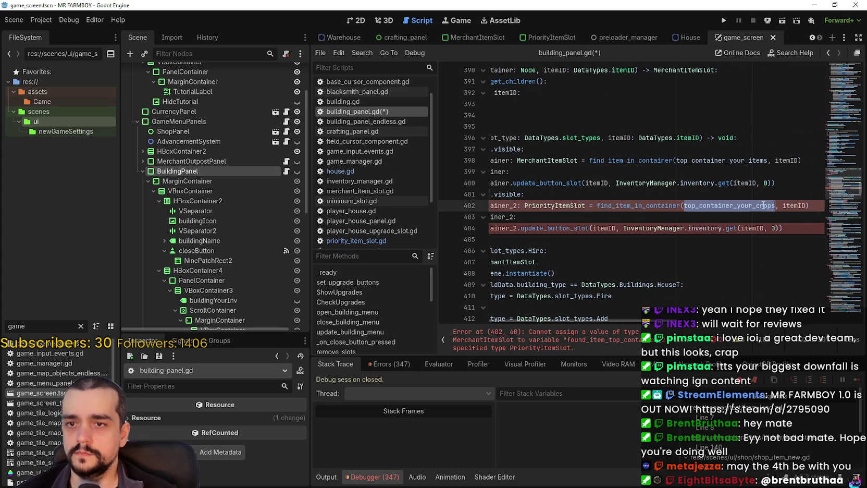
pyautogui.hscroll(-5, 568, 205)
pyautogui.doubleClick(568, 205)
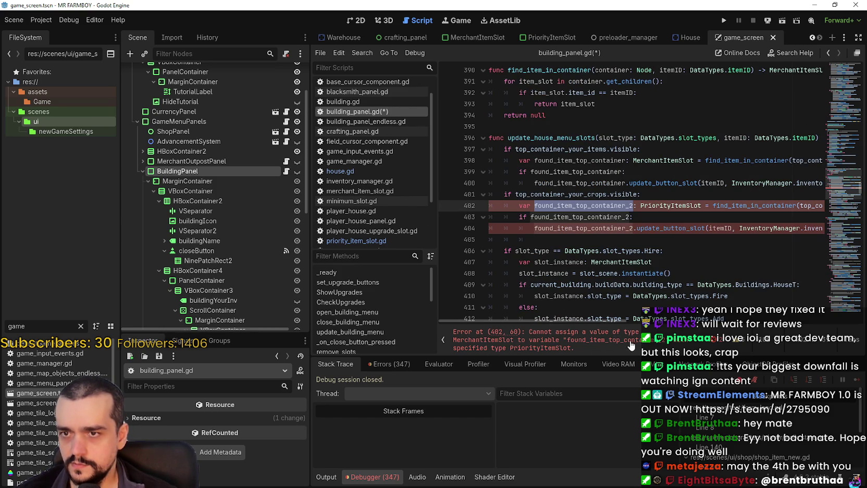
pyautogui.click(770, 207)
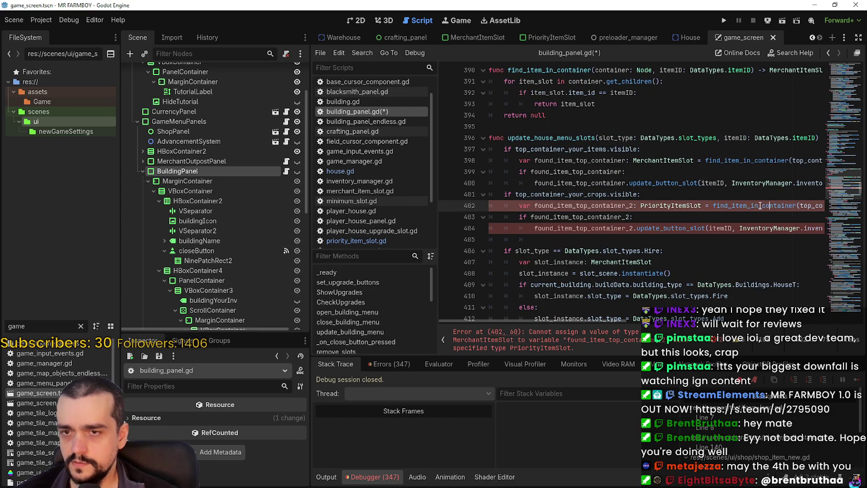
pyautogui.moveTo(760, 205)
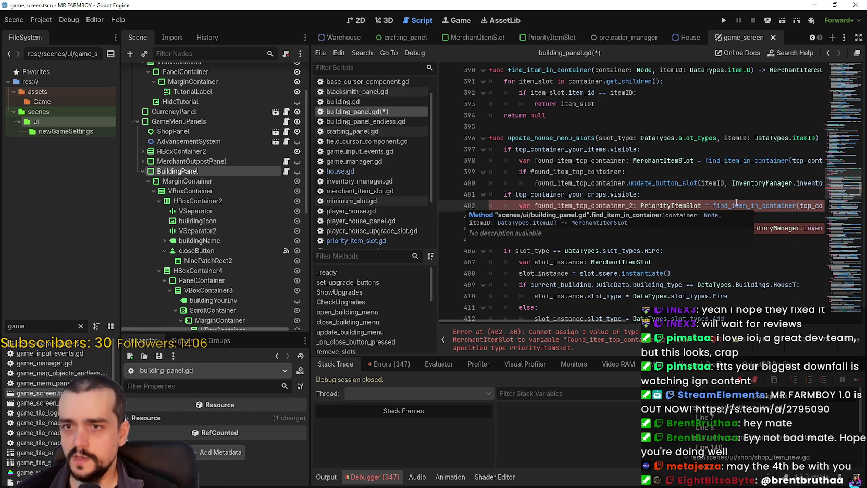
# Step: Paste a copy of find_item_in_container below the original at line 395, with spacing
pyautogui.moveTo(581, 116)
pyautogui.mouseDown()
pyautogui.moveTo(521, 114)
pyautogui.moveTo(481, 74)
pyautogui.mouseUp()
pyautogui.hotkey('ctrl', 'c')
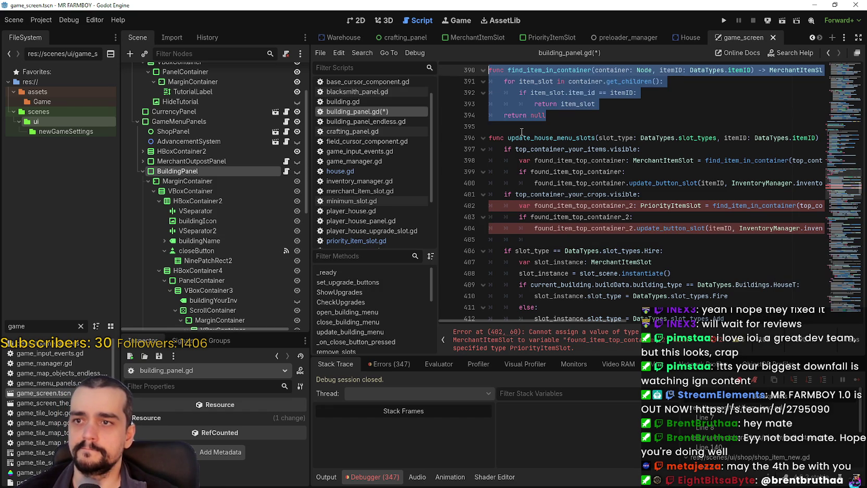
pyautogui.click(522, 132)
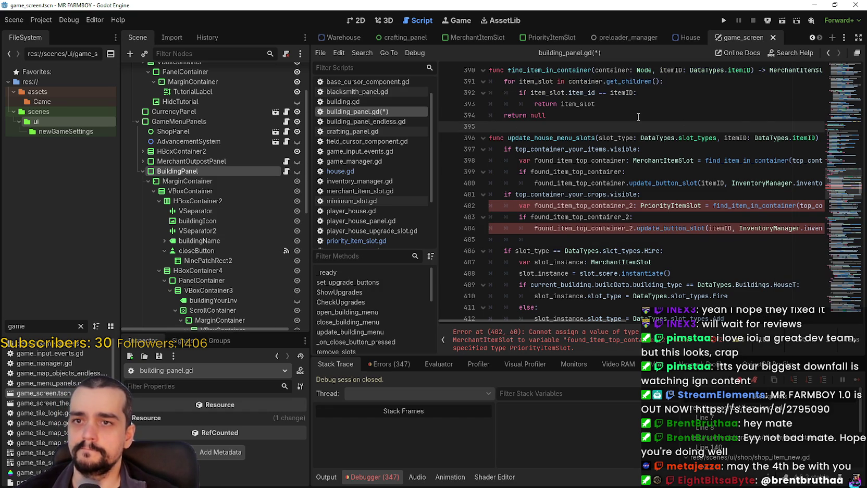
pyautogui.hotkey('ctrl', 'v')
pyautogui.press('Return')
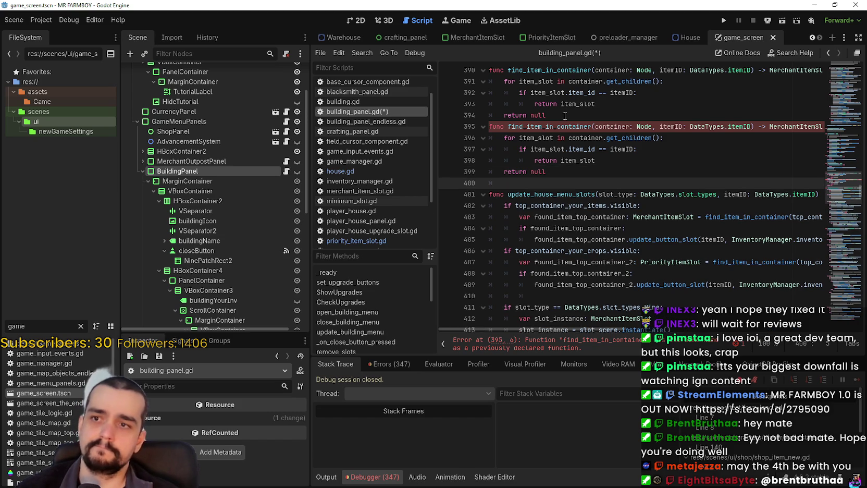
# Step: Rename the copy to find_item_in_priority_container and make it return PriorityItemSlot
pyautogui.click(563, 116)
pyautogui.press('Return')
pyautogui.click(591, 138)
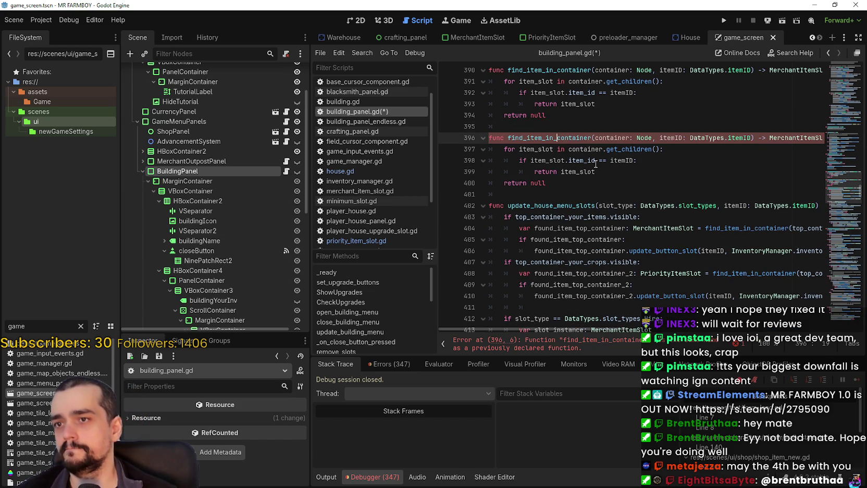
pyautogui.write('_priority_')
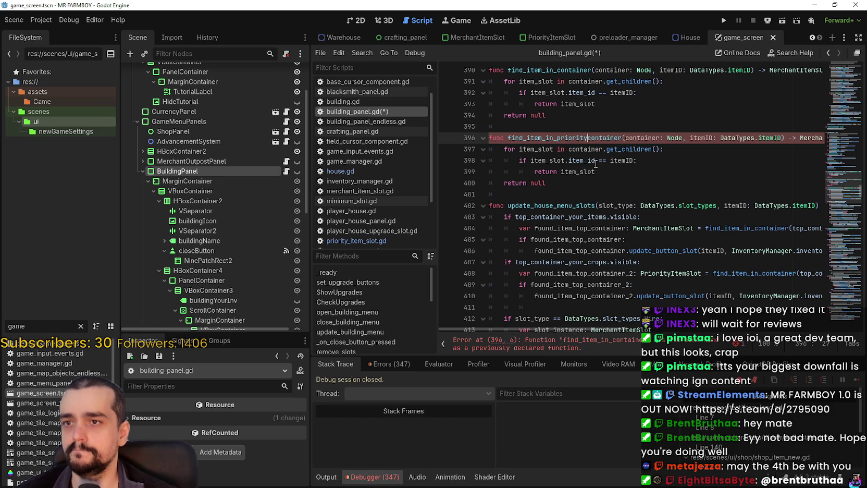
pyautogui.doubleClick(806, 137)
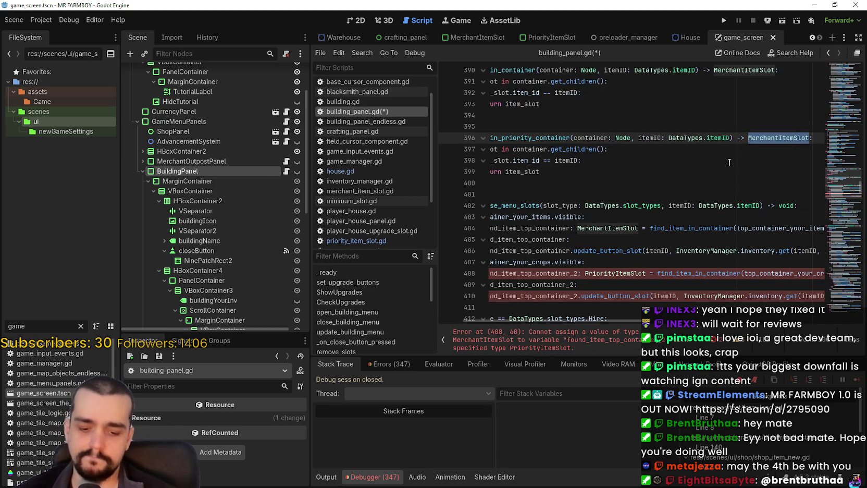
pyautogui.write('Priori')
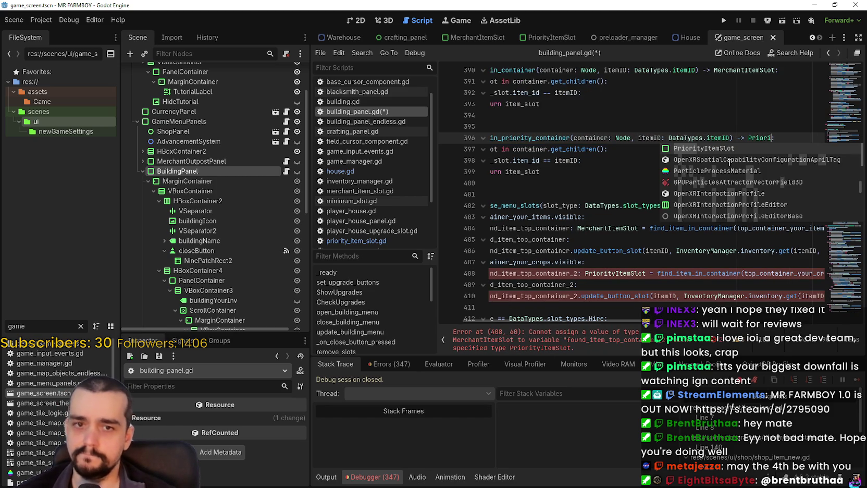
pyautogui.press('Return')
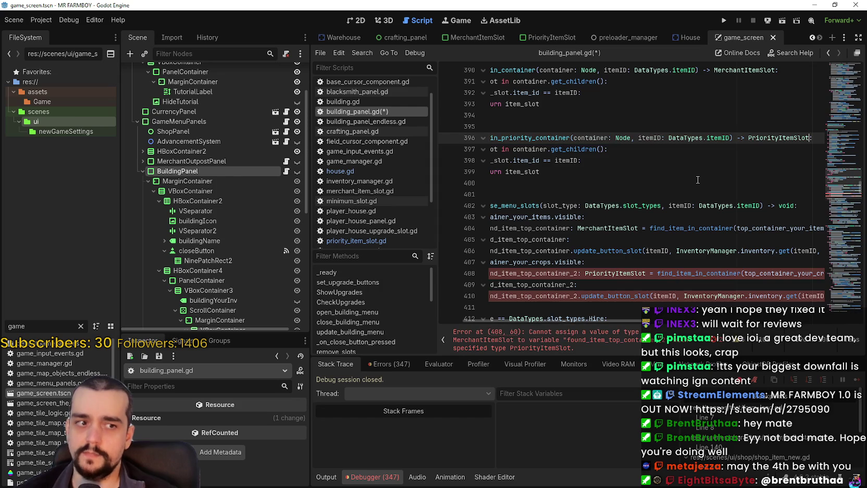
# Step: Select the new function name find_item_in_priority_container for copying
pyautogui.scroll(1, 699, 178)
pyautogui.click(671, 205)
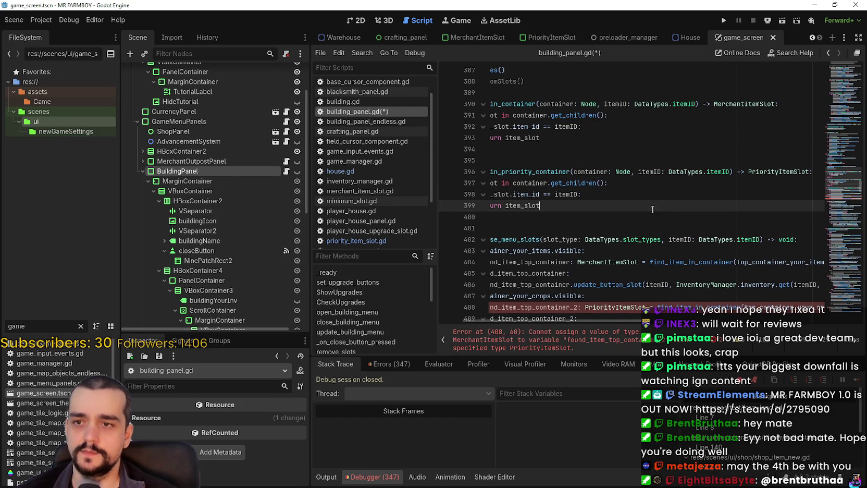
pyautogui.press('Down')
pyautogui.hotkey('shift', 'Up')
pyautogui.hotkey('shift', 'Up')
pyautogui.hotkey('shift', 'Up')
pyautogui.click(516, 213)
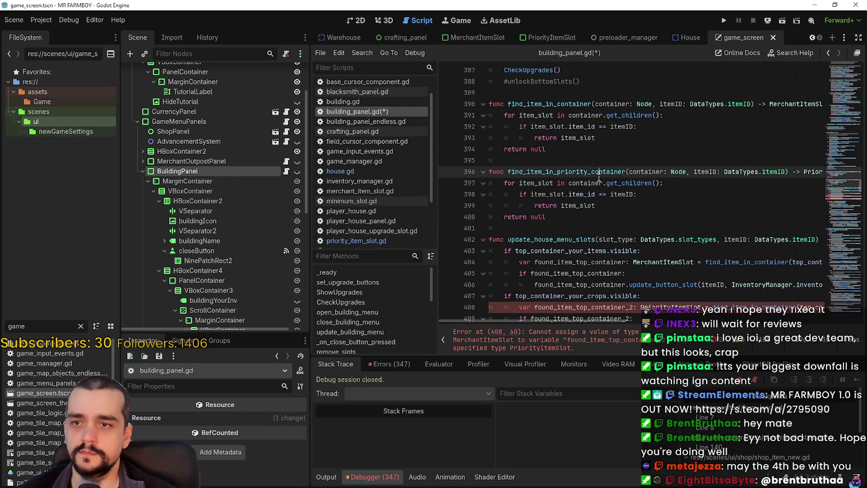
pyautogui.doubleClick(612, 172)
pyautogui.hotkey('ctrl', 'c')
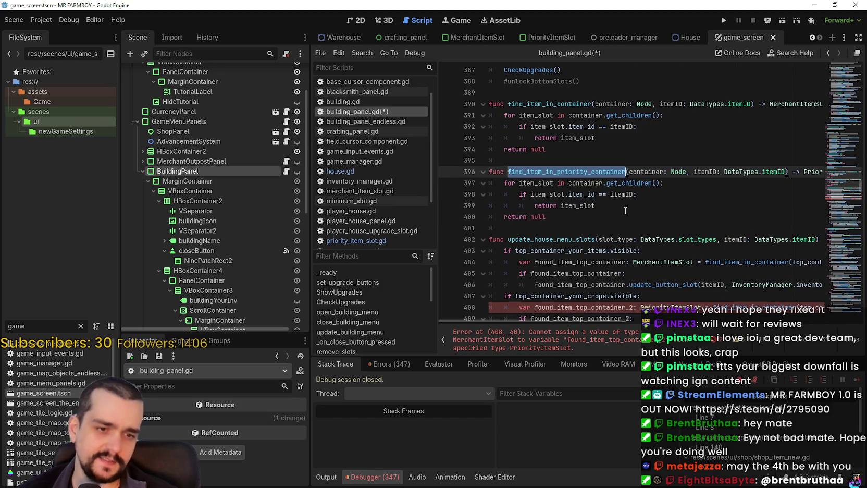
pyautogui.scroll(-2, 625, 210)
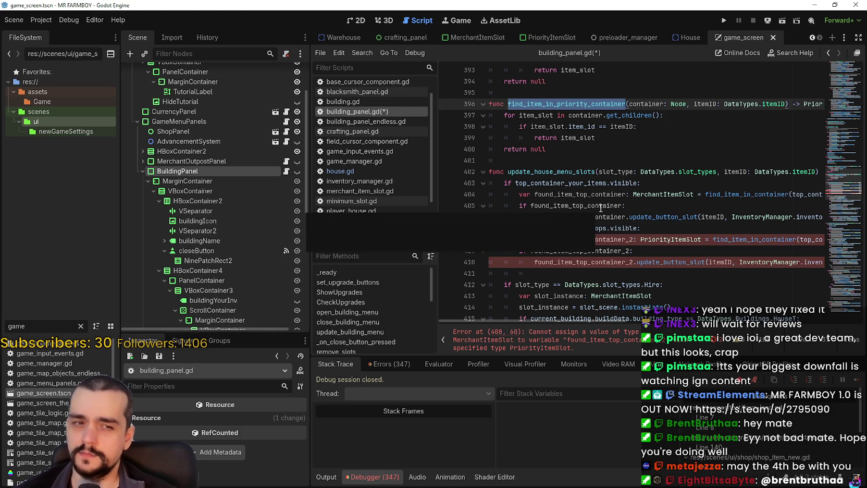
# Step: Replace the lookup call on line 408 with find_item_in_priority_container
pyautogui.click(623, 183)
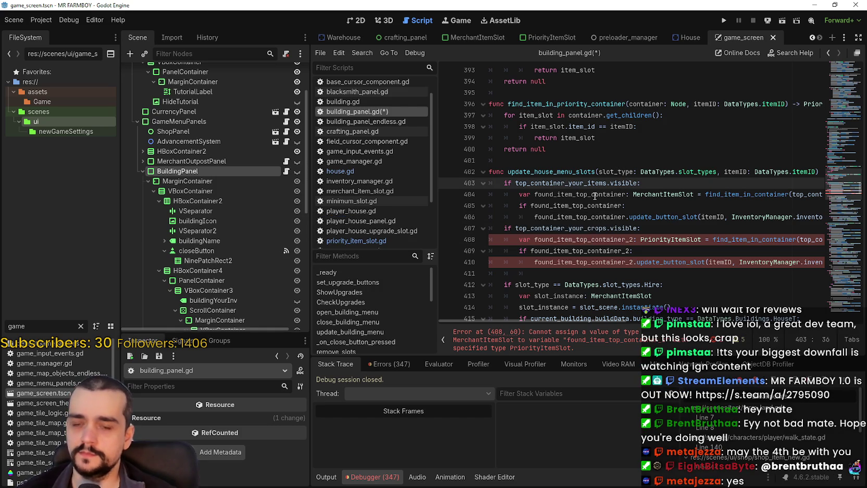
pyautogui.scroll(-1, 595, 196)
pyautogui.click(737, 205)
pyautogui.doubleClick(737, 205)
pyautogui.hotkey('ctrl', 'v')
# Step: Review the found_item_top_container_2 variable and the update_button_slot call beneath it
pyautogui.click(725, 226)
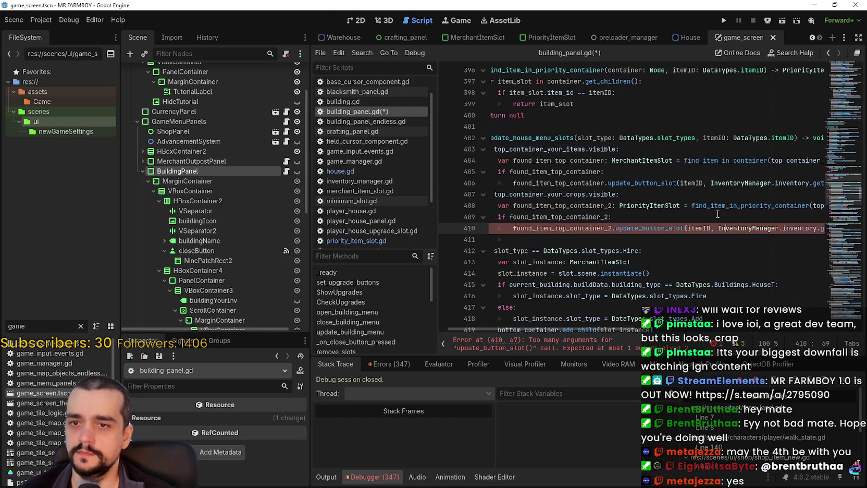
pyautogui.click(627, 217)
pyautogui.doubleClick(568, 207)
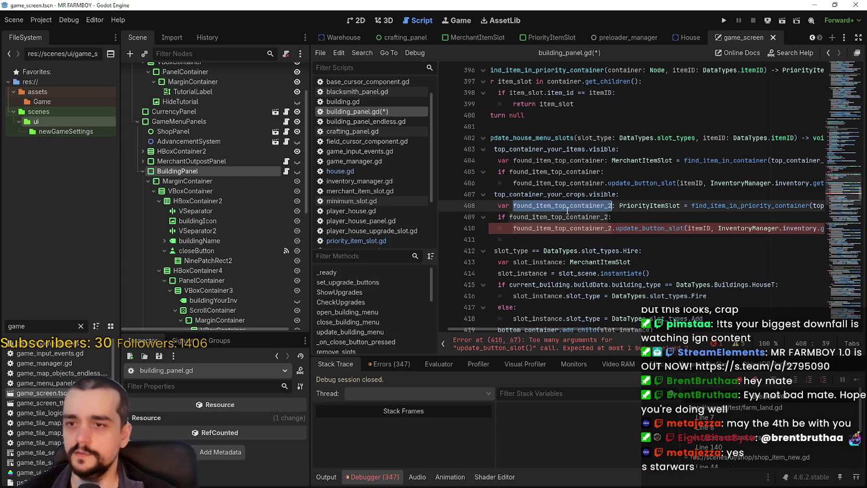
pyautogui.click(645, 228)
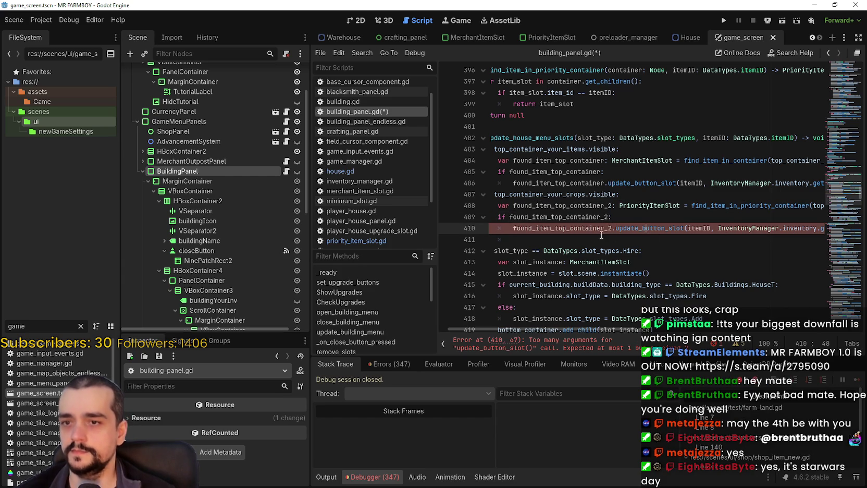
pyautogui.click(574, 249)
pyautogui.click(579, 239)
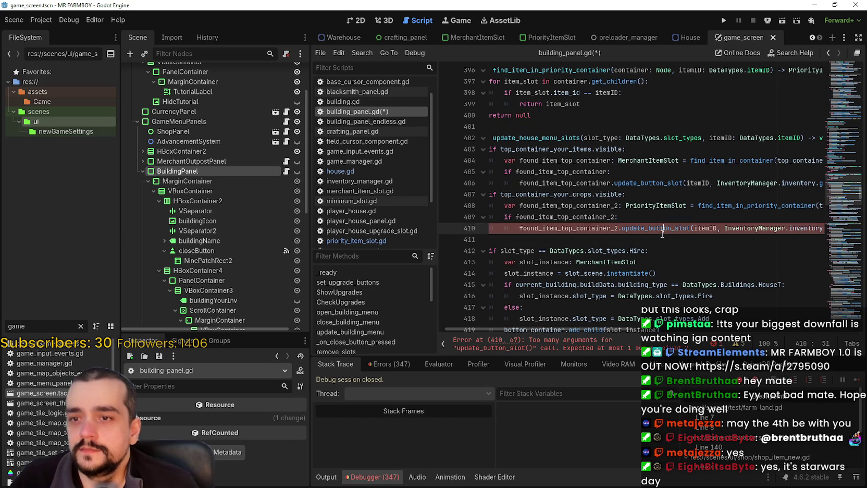
# Step: Examine the update_button_slot arguments, including InventoryManager, on line 410
pyautogui.click(782, 229)
pyautogui.press('End')
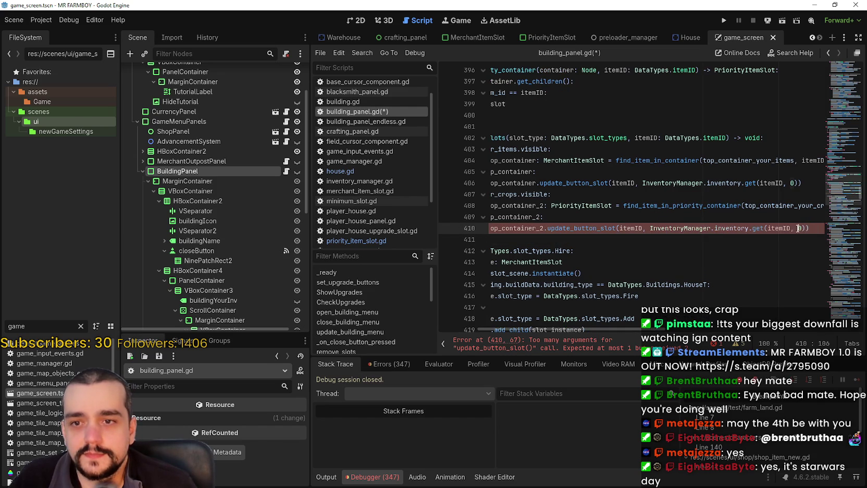
pyautogui.moveTo(805, 228)
pyautogui.mouseDown()
pyautogui.moveTo(572, 229)
pyautogui.moveTo(703, 227)
pyautogui.mouseUp()
pyautogui.click(702, 228)
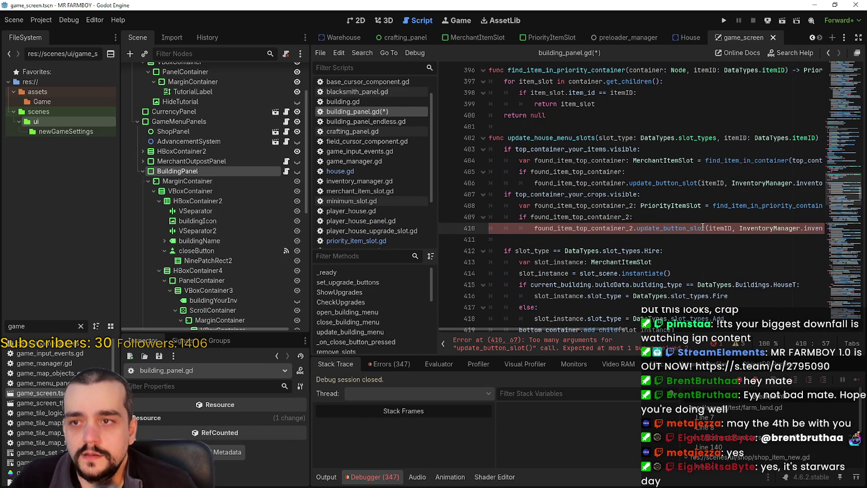
pyautogui.moveTo(702, 228)
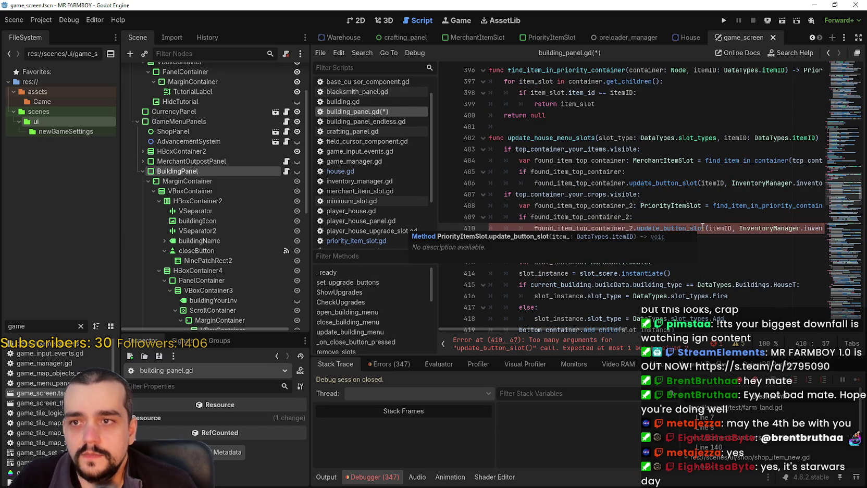
pyautogui.doubleClick(769, 228)
pyautogui.moveTo(798, 234)
pyautogui.mouseDown()
pyautogui.moveTo(818, 232)
pyautogui.moveTo(547, 229)
pyautogui.moveTo(516, 237)
pyautogui.moveTo(487, 219)
pyautogui.moveTo(727, 229)
pyautogui.mouseUp()
pyautogui.click(542, 229)
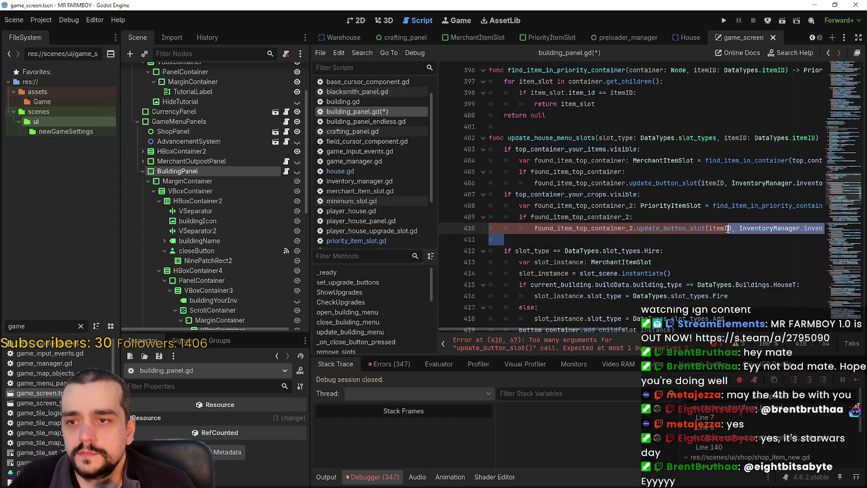
pyautogui.click(727, 228)
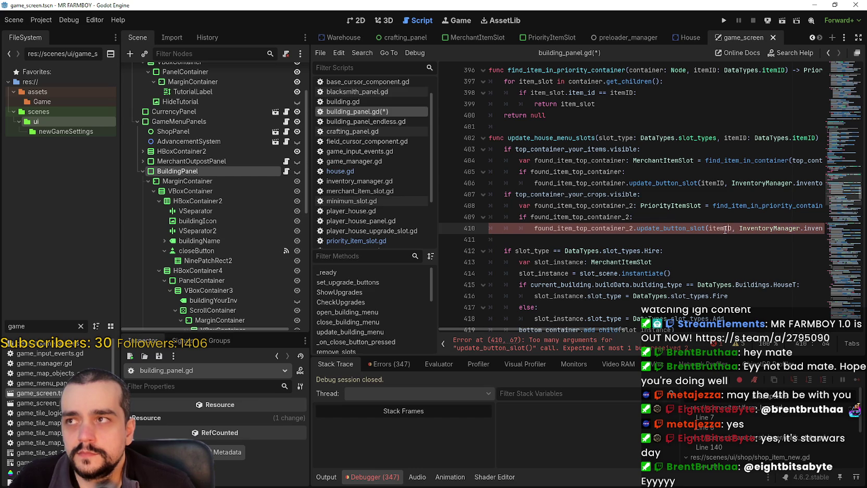
pyautogui.press('Up')
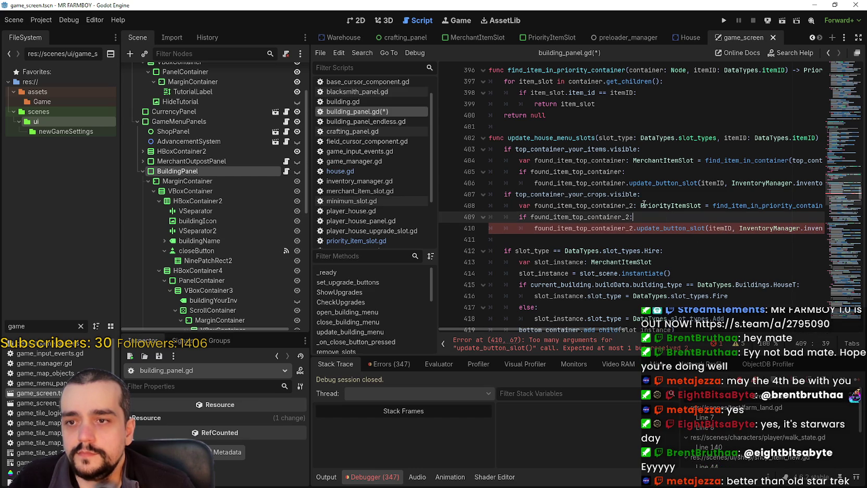
pyautogui.doubleClick(577, 204)
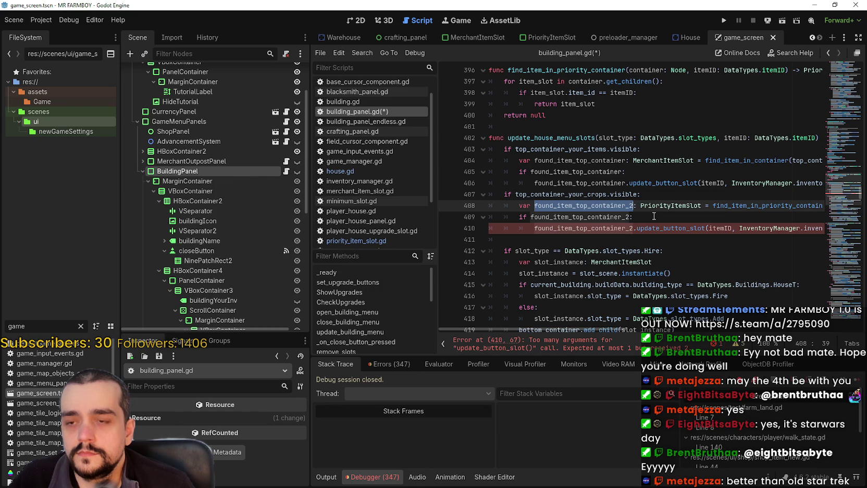
# Step: Add a new line under the if check starting found_item_top_container_2.prority_label
pyautogui.click(652, 217)
pyautogui.press('Return')
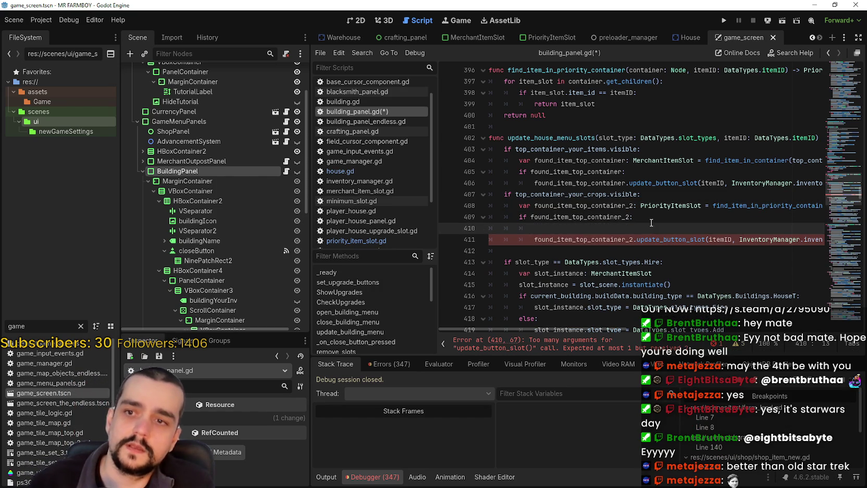
pyautogui.write('found_item_top_container_2')
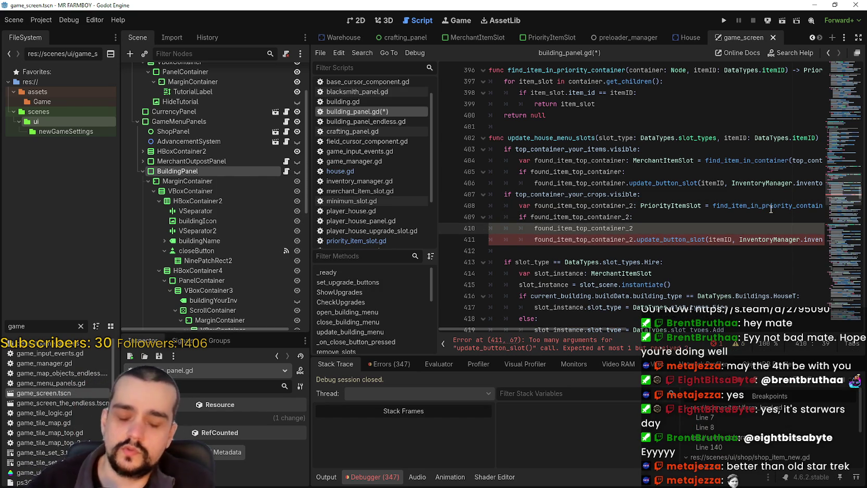
pyautogui.write('.')
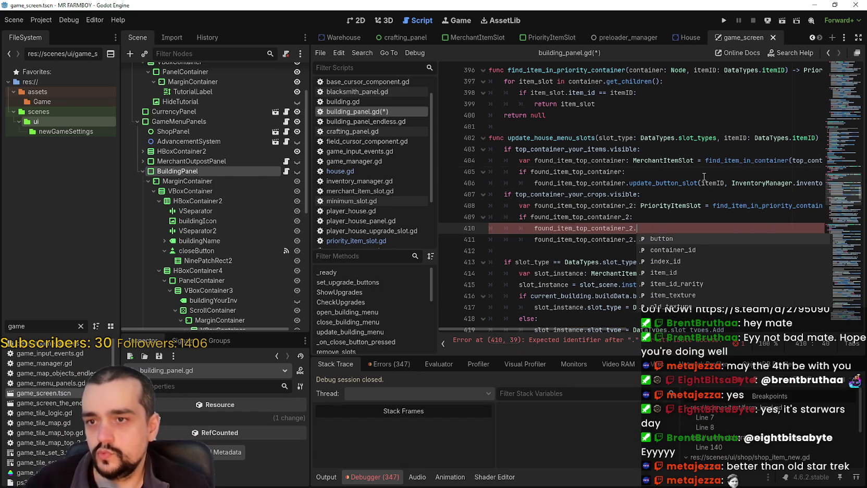
pyautogui.write('u')
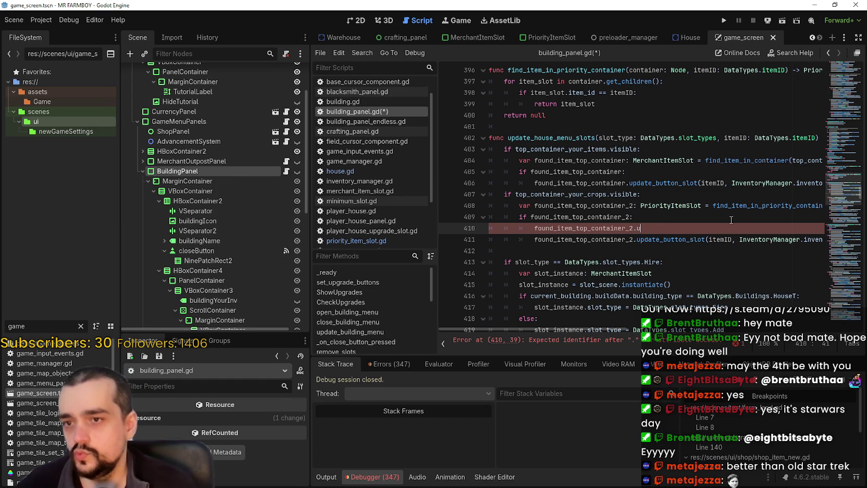
pyautogui.press('BackSpace')
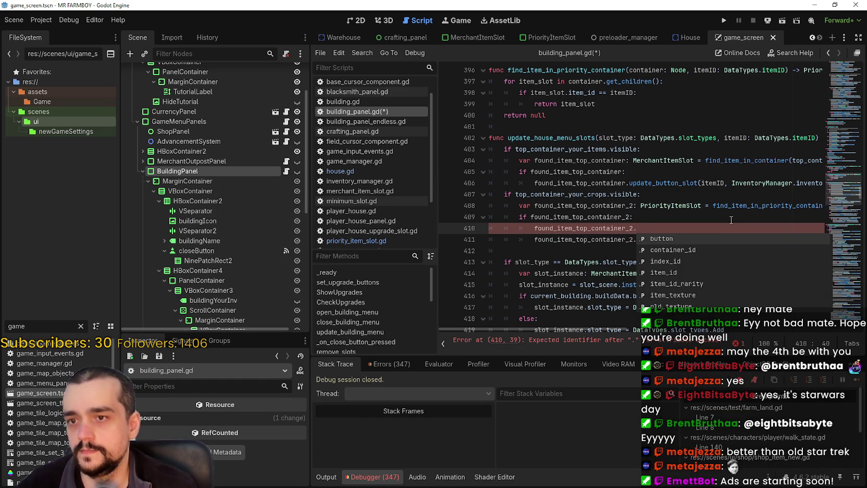
pyautogui.write('pr')
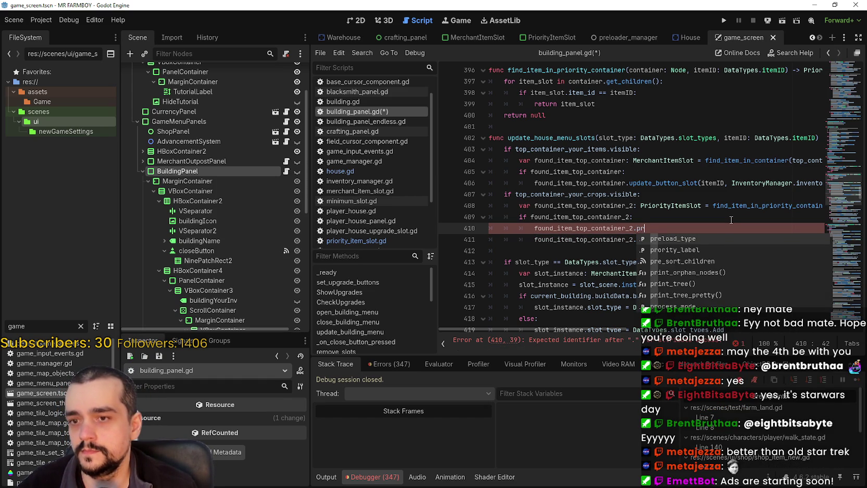
pyautogui.write('i')
pyautogui.press('BackSpace')
pyautogui.press('BackSpace')
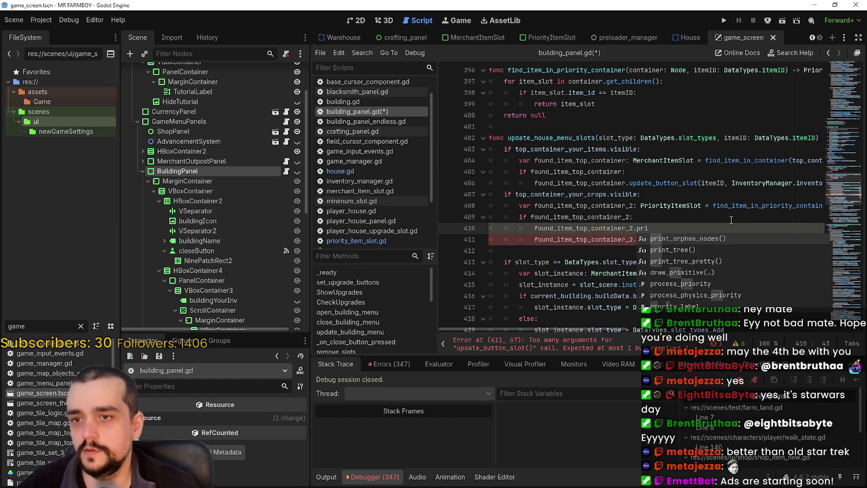
pyautogui.press('Down')
pyautogui.press('Return')
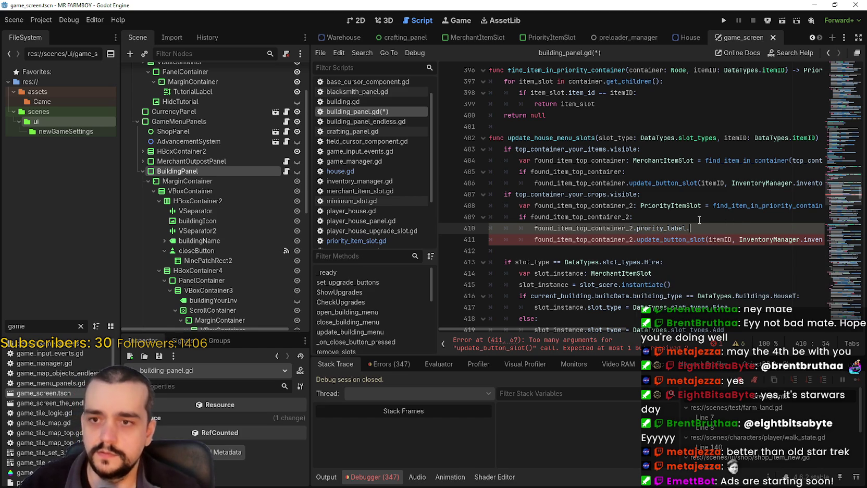
# Step: Append .text to the label reference, removing the stray brackets
pyautogui.write('.t')
pyautogui.press('BackSpace')
pyautogui.write('s')
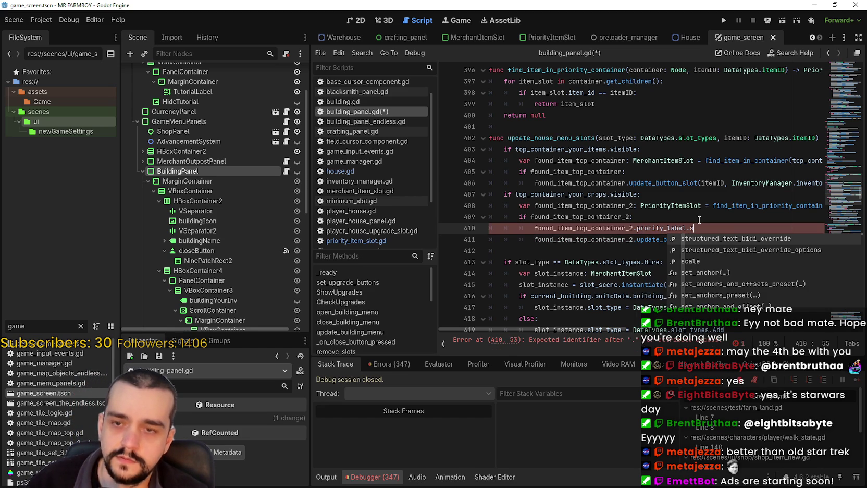
pyautogui.press('BackSpace')
pyautogui.write('text')
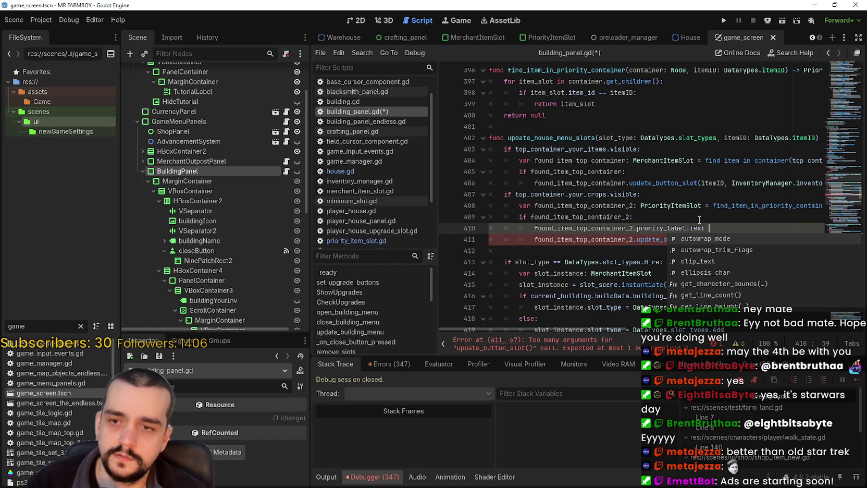
pyautogui.write(' ]')
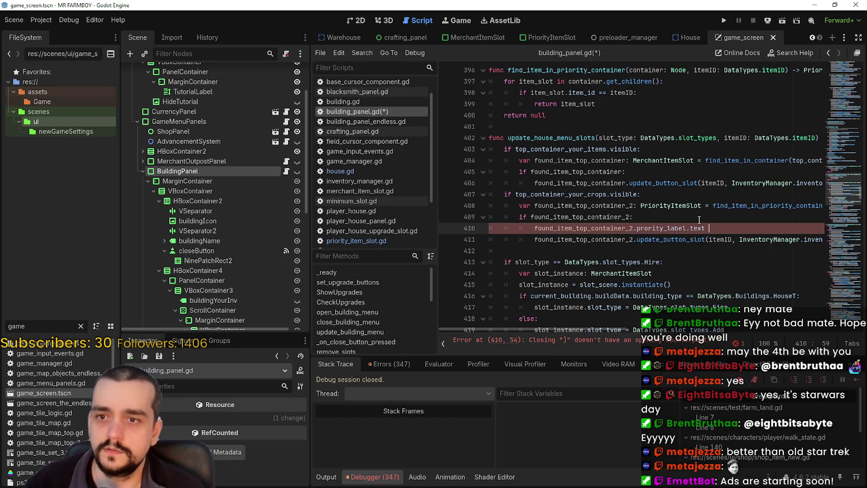
pyautogui.press('BackSpace')
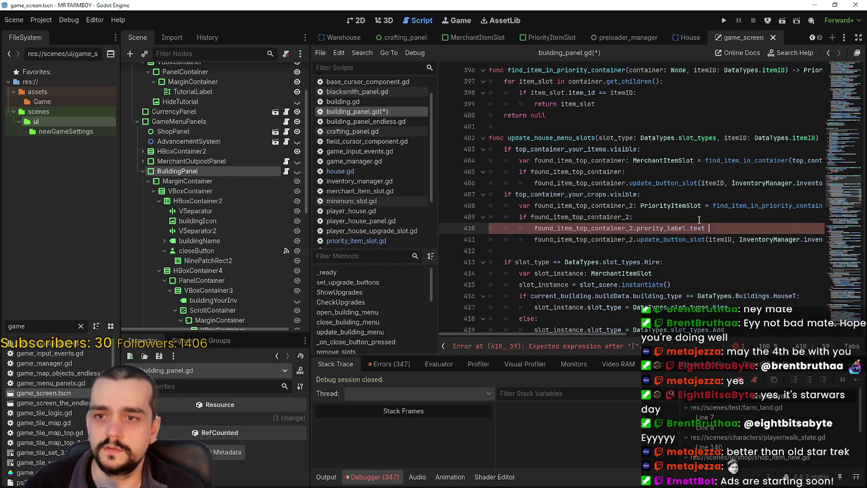
pyautogui.write('=')
pyautogui.click(749, 138)
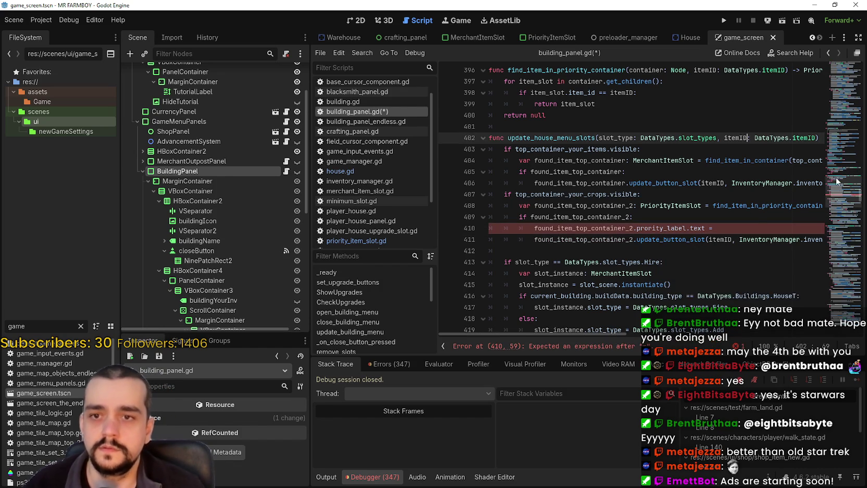
# Step: Select and copy the three-line if current_priorities.has priority label block near lines 178–180
pyautogui.scroll(1, 849, 194)
pyautogui.moveTo(849, 194)
pyautogui.mouseDown()
pyautogui.moveTo(842, 111)
pyautogui.moveTo(840, 120)
pyautogui.mouseUp()
pyautogui.scroll(-2, 748, 170)
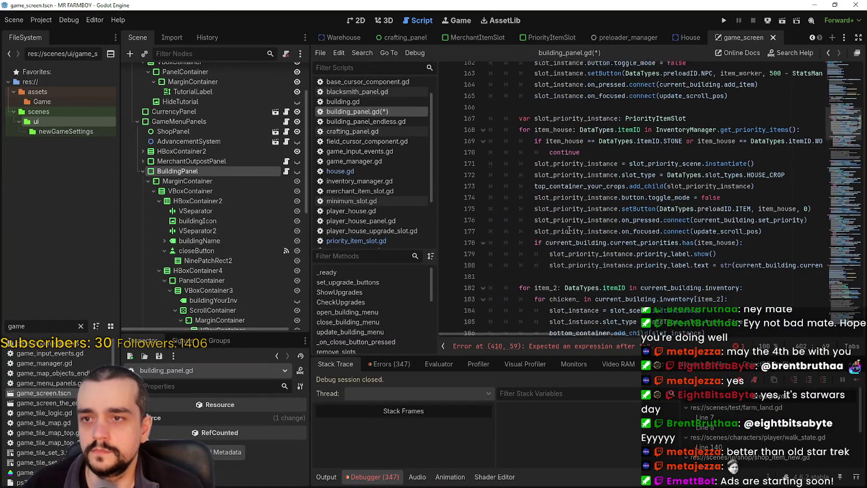
pyautogui.moveTo(572, 272)
pyautogui.mouseDown()
pyautogui.moveTo(490, 255)
pyautogui.moveTo(485, 236)
pyautogui.mouseUp()
pyautogui.scroll(3, 516, 219)
pyautogui.scroll(-1, 519, 215)
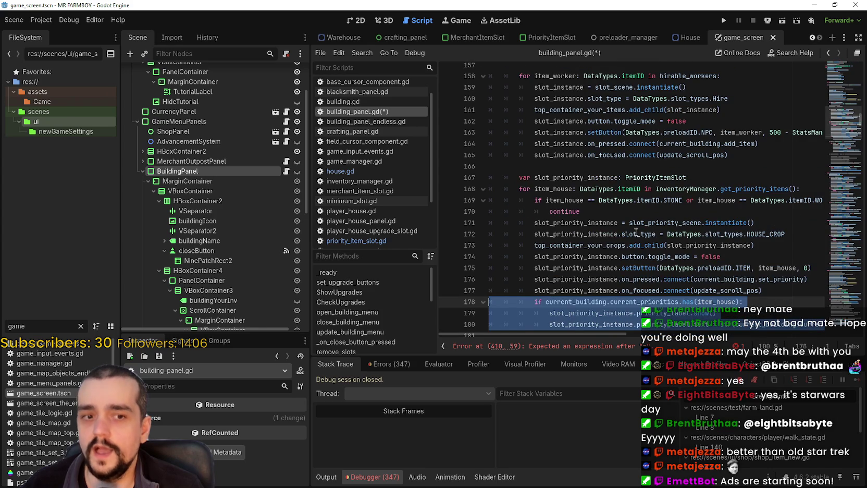
pyautogui.scroll(-3, 561, 252)
pyautogui.moveTo(572, 234)
pyautogui.mouseDown()
pyautogui.moveTo(500, 222)
pyautogui.moveTo(476, 204)
pyautogui.mouseUp()
pyautogui.hotkey('ctrl', 'c')
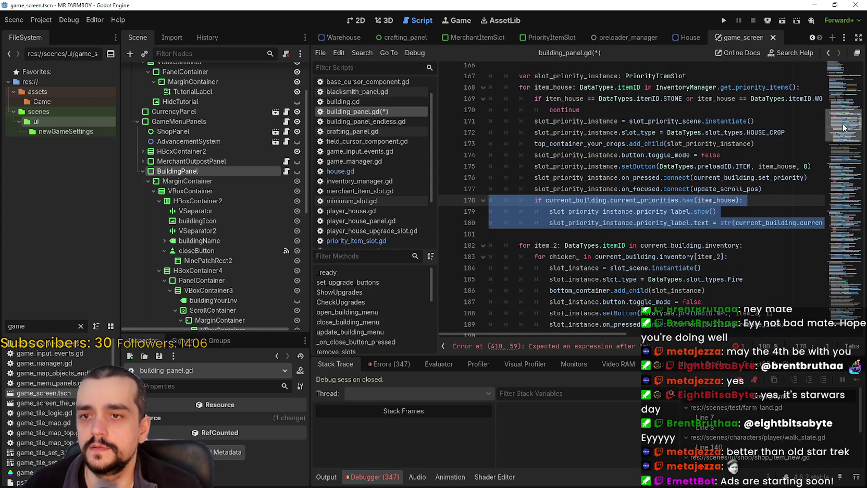
# Step: Scroll back down to the unfinished line 410 in update_house_menu_slots
pyautogui.scroll(-6, 843, 127)
pyautogui.scroll(6, 841, 123)
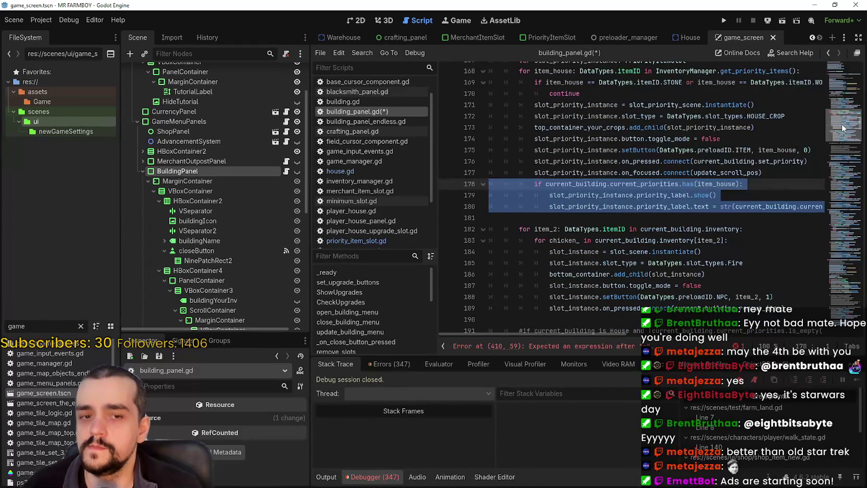
pyautogui.scroll(-7, 841, 123)
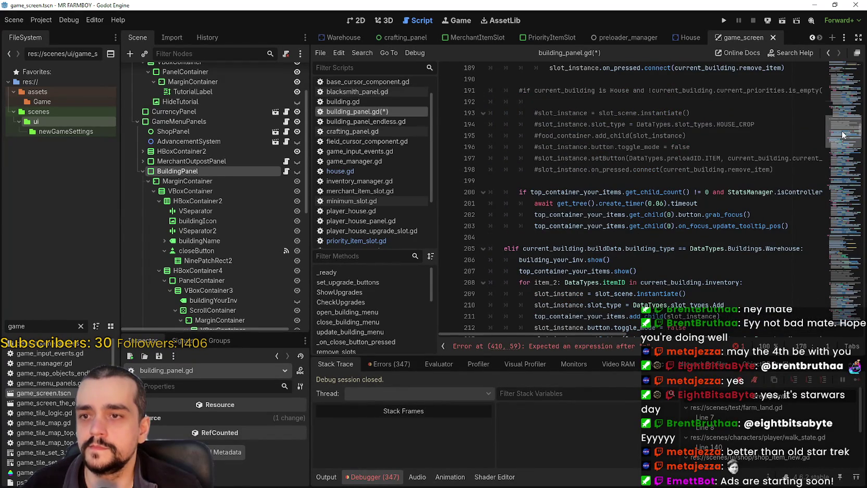
pyautogui.scroll(-2, 843, 134)
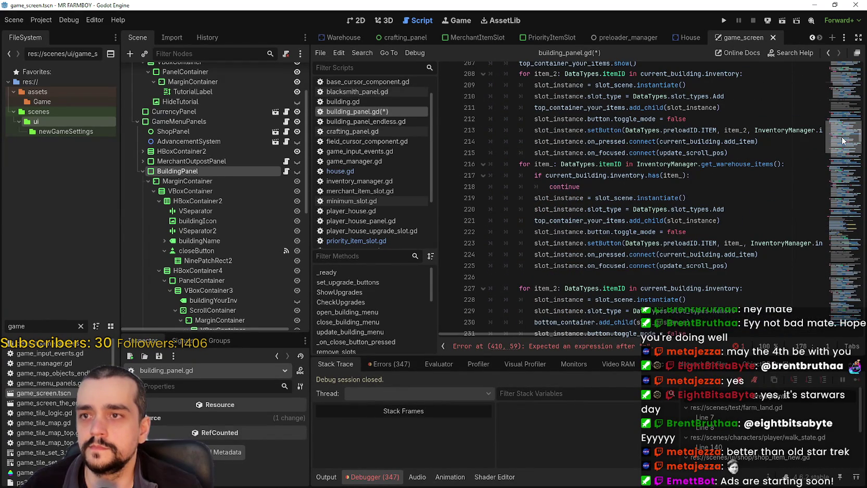
pyautogui.moveTo(843, 139)
pyautogui.mouseDown()
pyautogui.moveTo(844, 296)
pyautogui.moveTo(840, 200)
pyautogui.mouseUp()
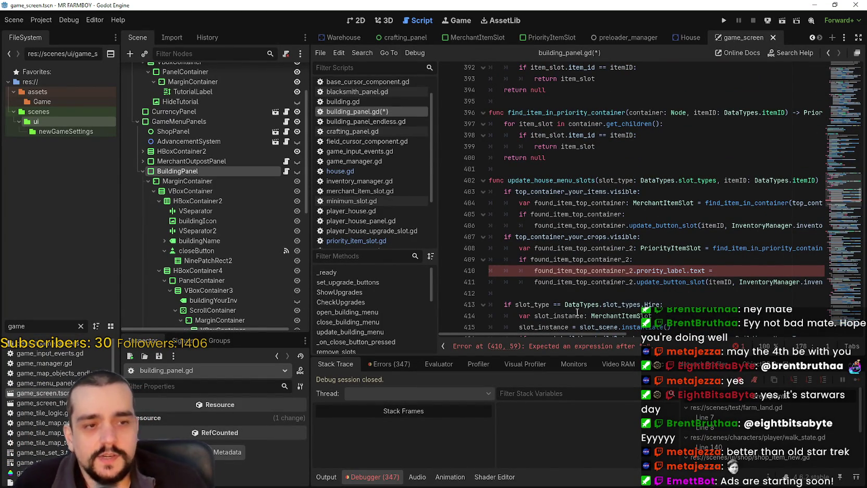
# Step: Replace line 410 with the copied priority label block, fixing indentation and extra empty lines
pyautogui.click(717, 270)
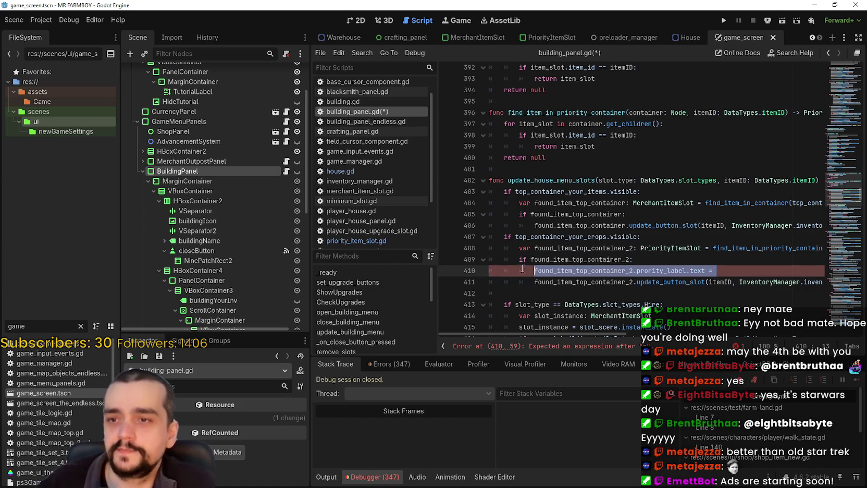
pyautogui.keyDown('shift'); pyautogui.click(467, 267); pyautogui.keyUp('shift')
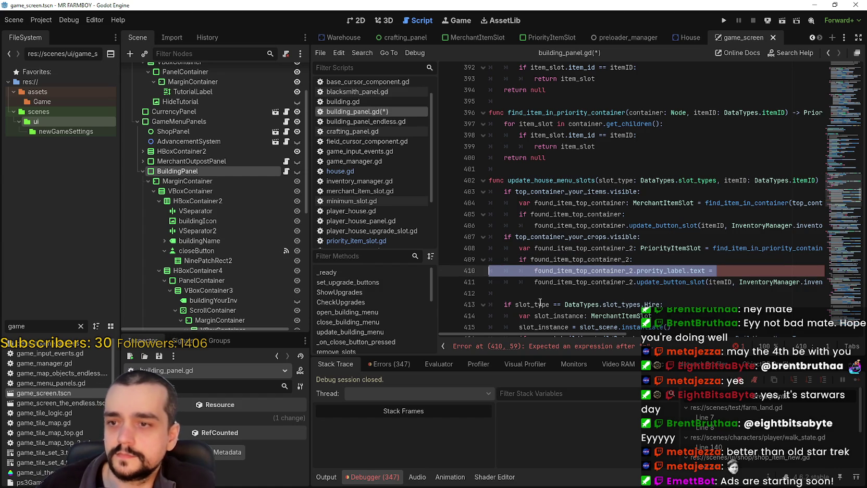
pyautogui.hotkey('ctrl', 'v')
pyautogui.hotkey('shift', 'Up')
pyautogui.hotkey('shift', 'Up')
pyautogui.hotkey('shift', 'Up')
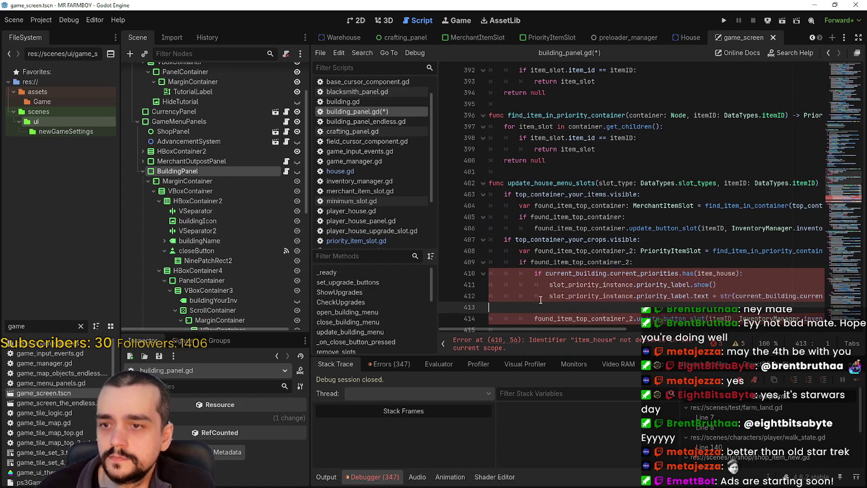
pyautogui.press('Tab')
pyautogui.hotkey('shift', 'Tab')
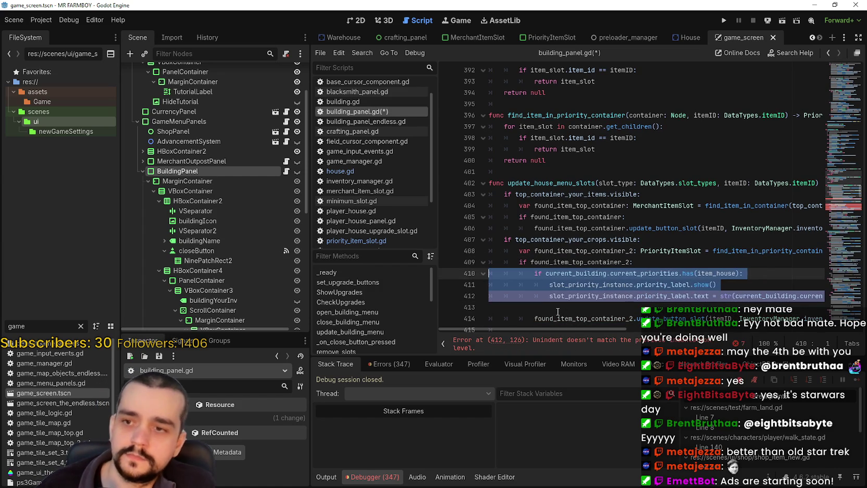
pyautogui.click(556, 312)
pyautogui.press('BackSpace')
pyautogui.press('Down')
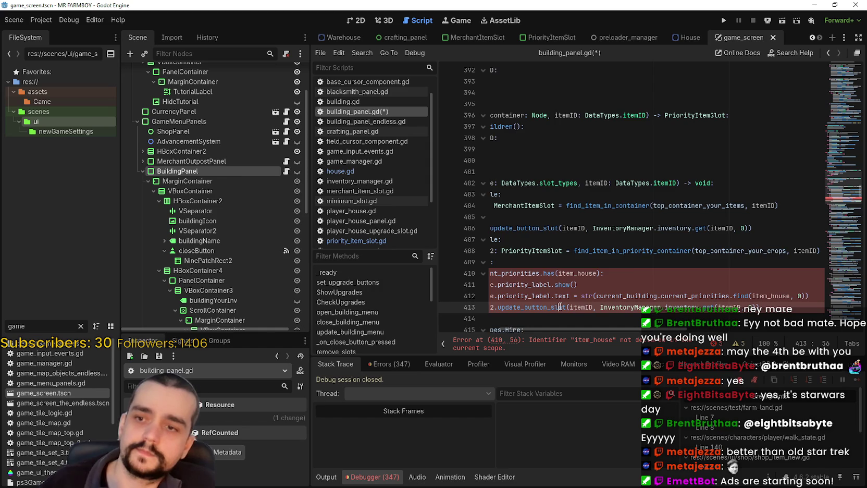
pyautogui.hotkey('shift', 'Up')
pyautogui.hotkey('shift', 'Up')
pyautogui.hotkey('shift', 'Home')
# Step: Put itemID in place of item_house in the current_priorities.has check
pyautogui.click(607, 274)
pyautogui.doubleClick(719, 274)
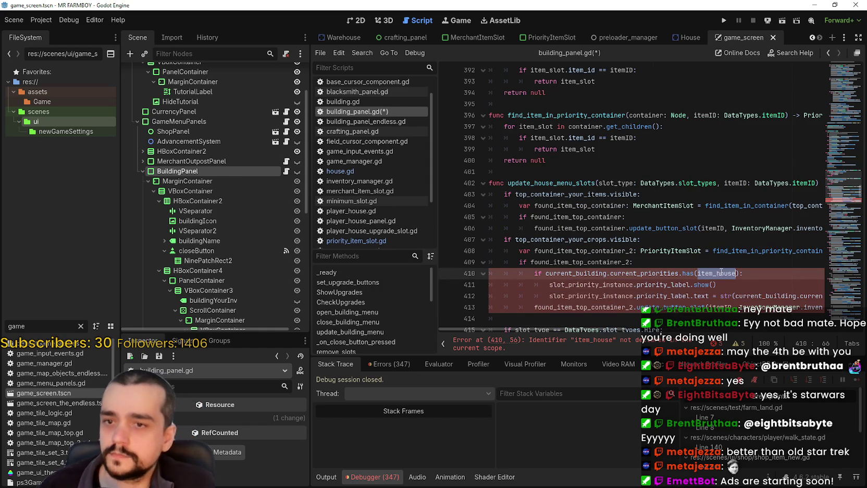
pyautogui.click(707, 229)
pyautogui.doubleClick(707, 229)
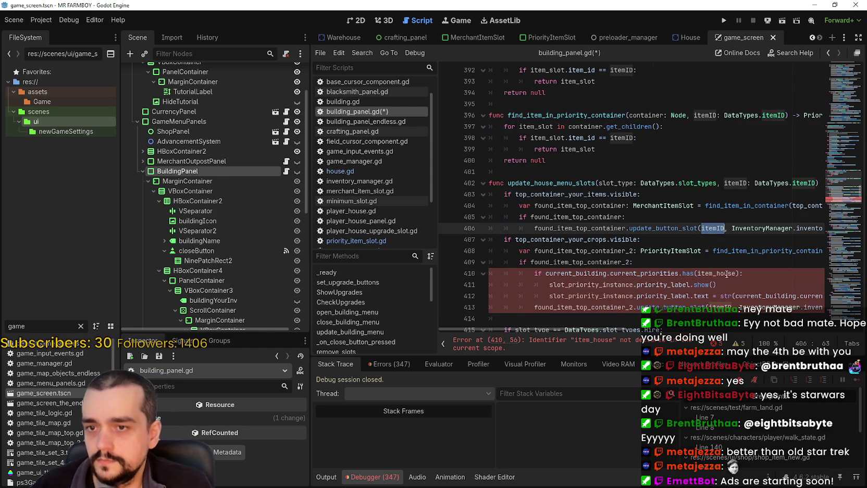
pyautogui.doubleClick(726, 274)
pyautogui.press('BackSpace')
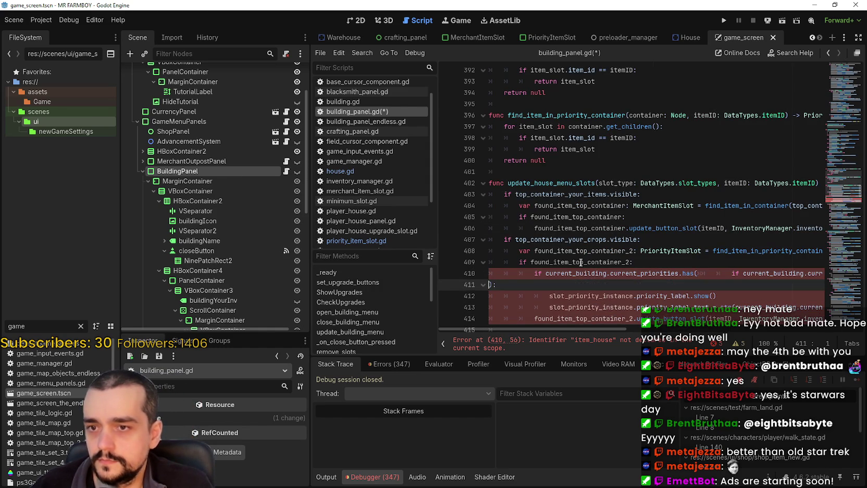
pyautogui.hotkey('ctrl', 'z')
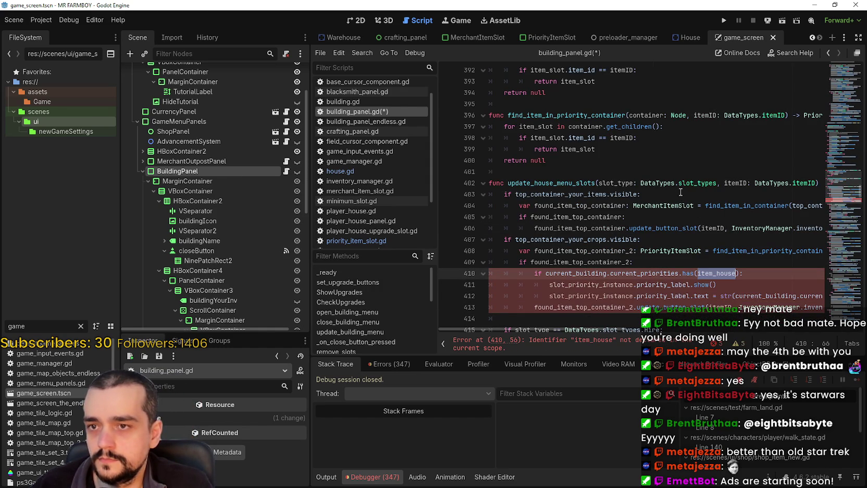
pyautogui.doubleClick(741, 183)
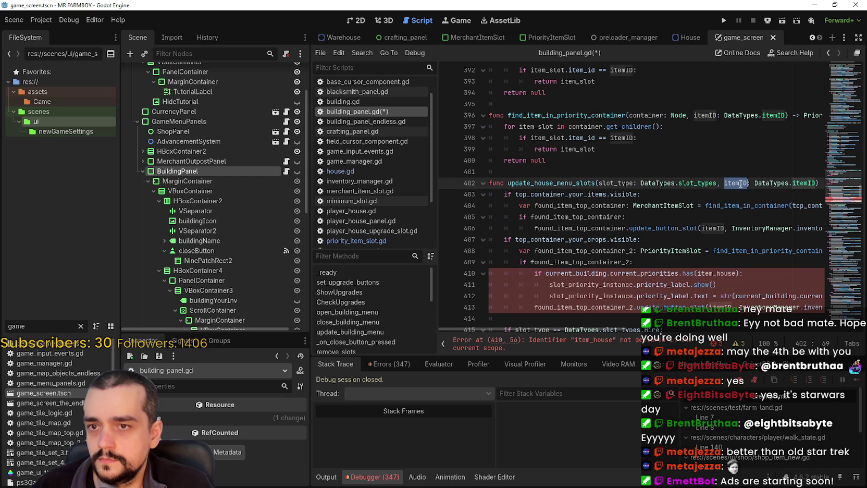
pyautogui.hotkey('ctrl', 'c')
pyautogui.doubleClick(717, 273)
pyautogui.hotkey('ctrl', 'v')
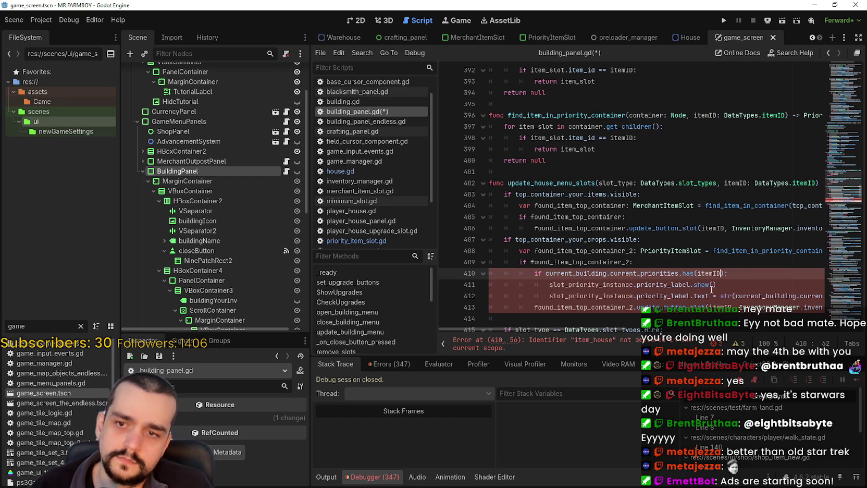
# Step: Swap slot_priority_instance for found_item_top_container_2 on lines 411 and 412
pyautogui.press('Up')
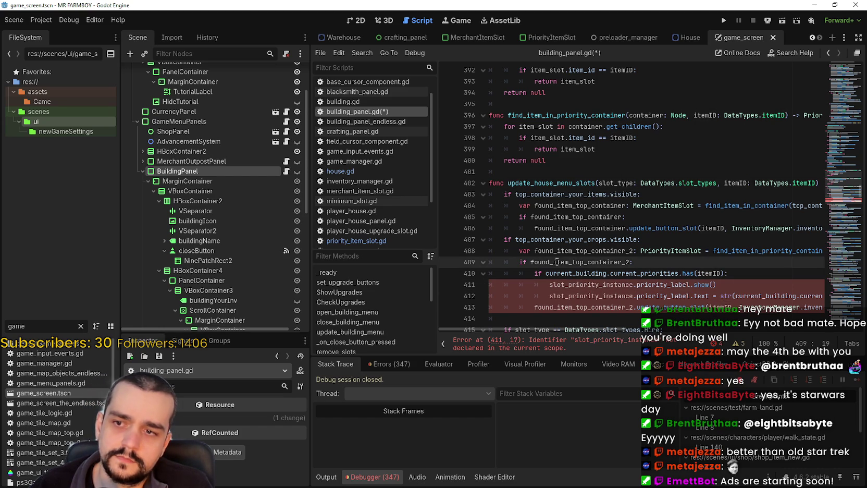
pyautogui.hotkey('ctrl', 'c')
pyautogui.doubleClick(582, 285)
pyautogui.hotkey('ctrl', 'v')
pyautogui.doubleClick(580, 295)
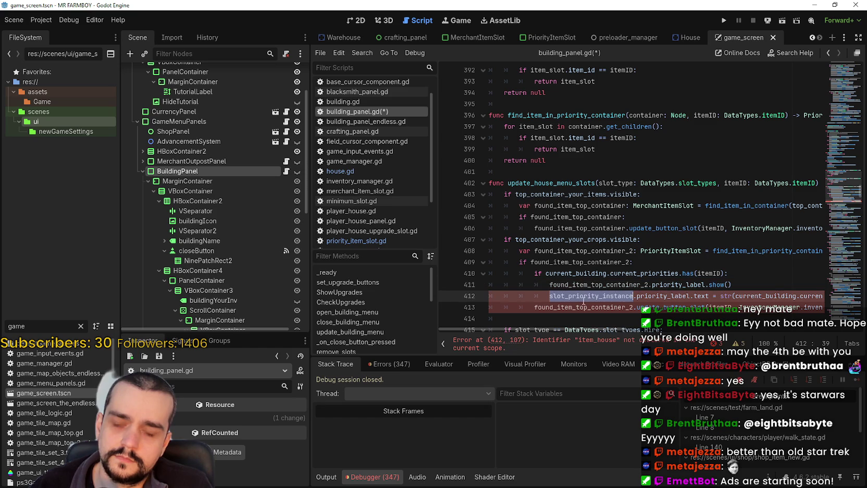
pyautogui.hotkey('ctrl', 'v')
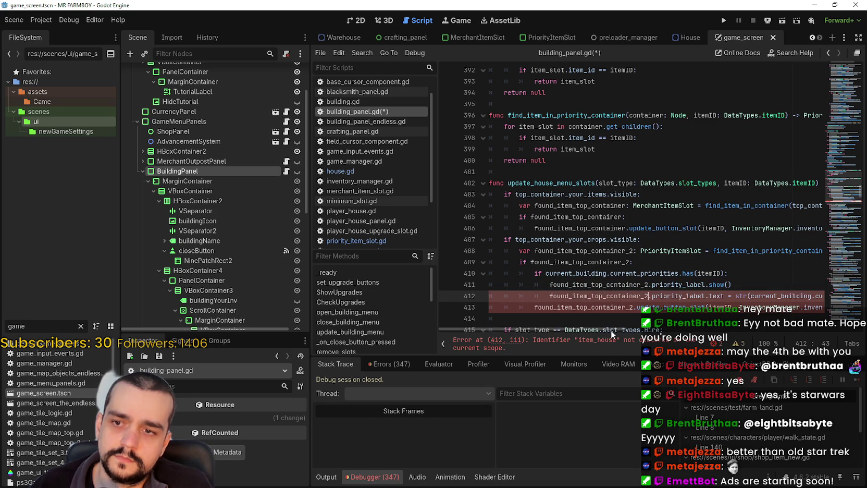
pyautogui.moveTo(611, 330); pyautogui.dragTo(693, 341)
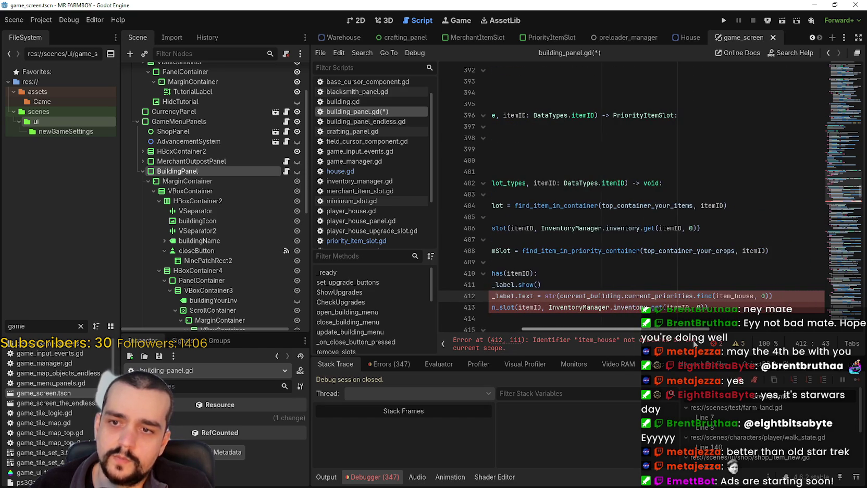
# Step: Replace item_house with itemID in the find call on line 412
pyautogui.doubleClick(749, 252)
pyautogui.doubleClick(746, 294)
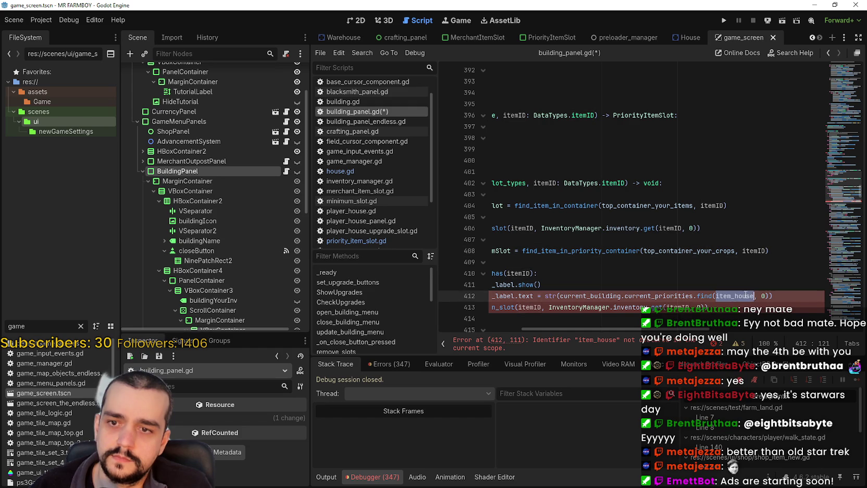
pyautogui.press('Return')
pyautogui.hotkey('ctrl', 'z')
pyautogui.hotkey('ctrl', 'z')
pyautogui.hotkey('ctrl', 'z')
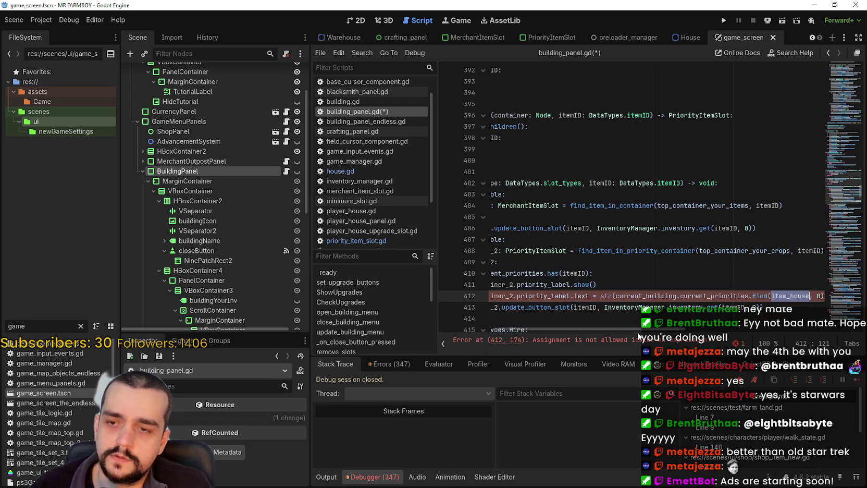
pyautogui.rightClick(800, 247)
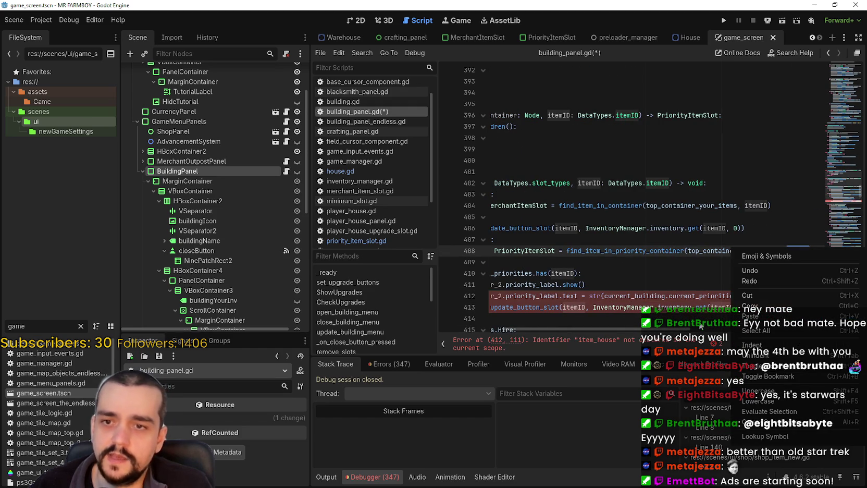
pyautogui.click(799, 292)
pyautogui.doubleClick(798, 295)
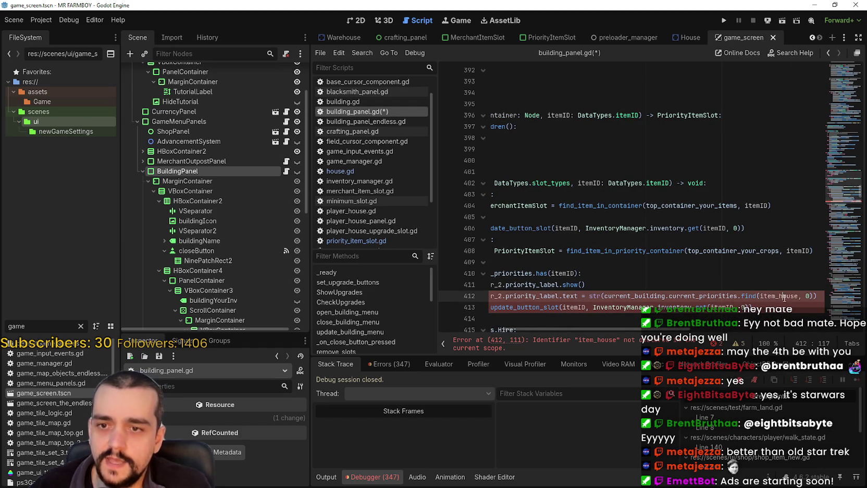
pyautogui.rightClick(799, 296)
pyautogui.click(755, 367)
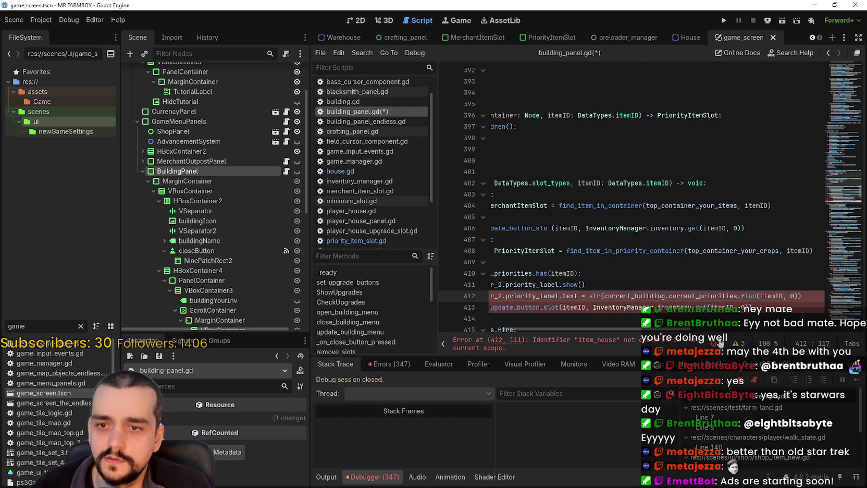
# Step: Select the old update_button_slot line below the label block
pyautogui.moveTo(672, 329); pyautogui.dragTo(601, 325)
pyautogui.scroll(-1, 573, 291)
pyautogui.click(571, 283)
pyautogui.moveTo(546, 283); pyautogui.dragTo(484, 273)
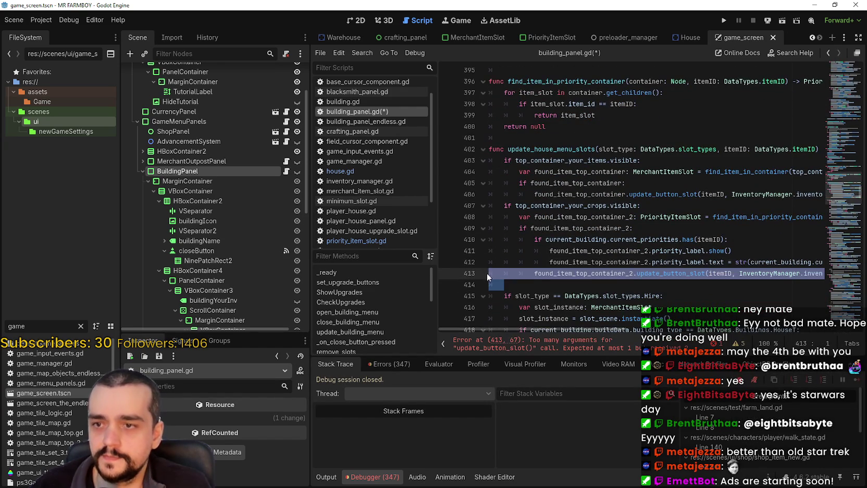
# Step: Delete the old update_button_slot line and review the finished crops block
pyautogui.press('BackSpace')
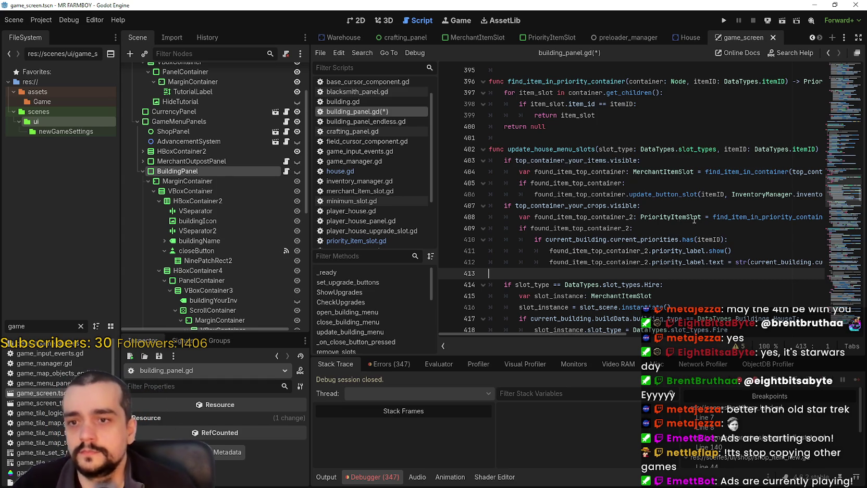
pyautogui.scroll(-1, 634, 245)
pyautogui.click(618, 229)
pyautogui.click(622, 240)
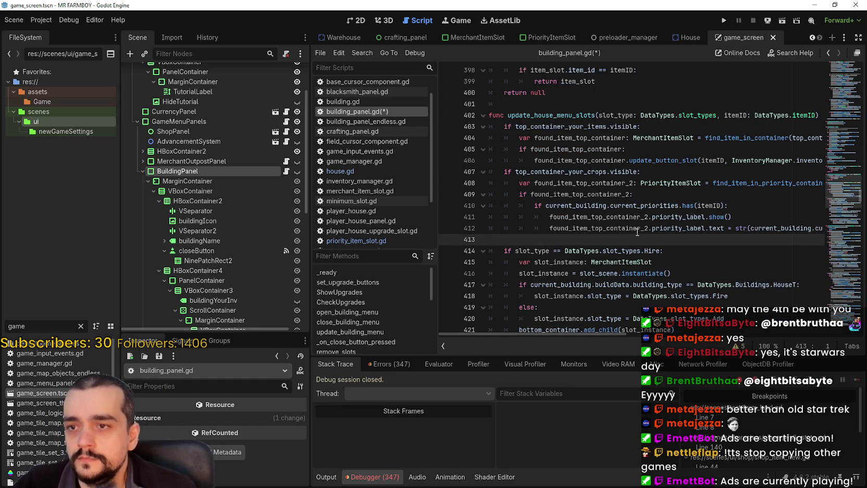
pyautogui.click(569, 116)
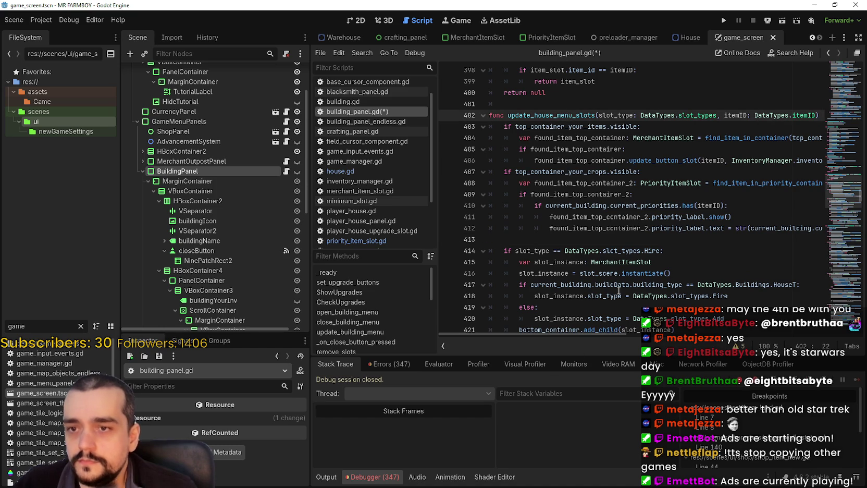
pyautogui.click(631, 238)
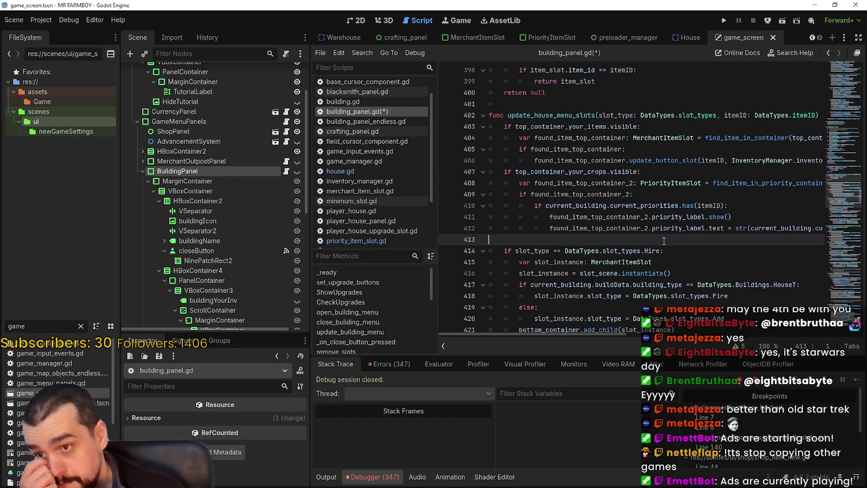
pyautogui.scroll(3, 664, 242)
# Step: Search building_panel.gd for update_building_menu_slots to reach its connect call on line 56
pyautogui.doubleClick(596, 216)
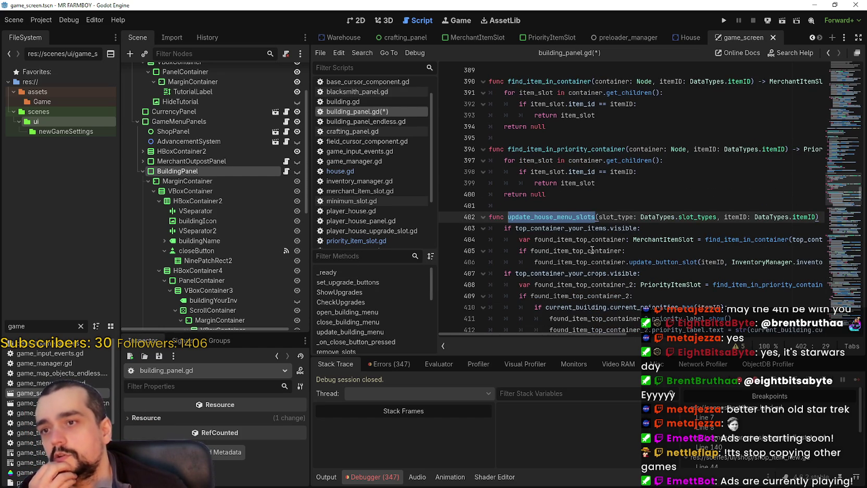
pyautogui.scroll(-11, 590, 237)
pyautogui.scroll(3, 566, 236)
pyautogui.scroll(-3, 557, 219)
pyautogui.doubleClick(549, 205)
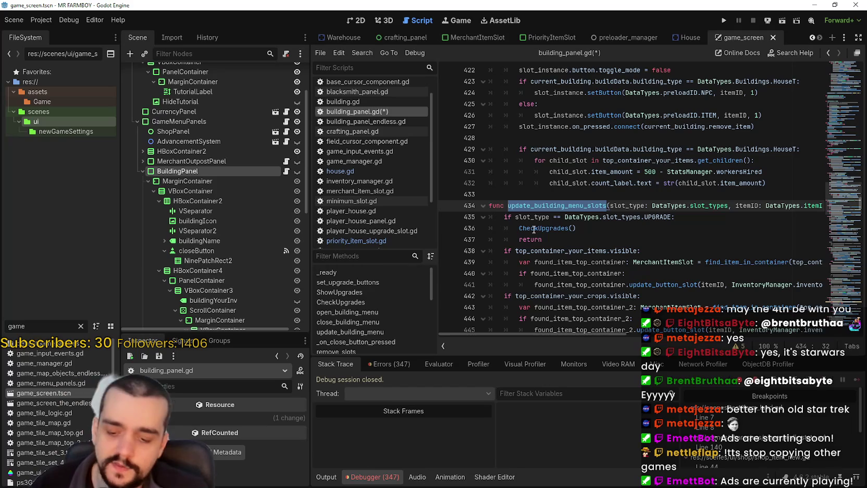
pyautogui.hotkey('ctrl', 'f')
pyautogui.press('Return')
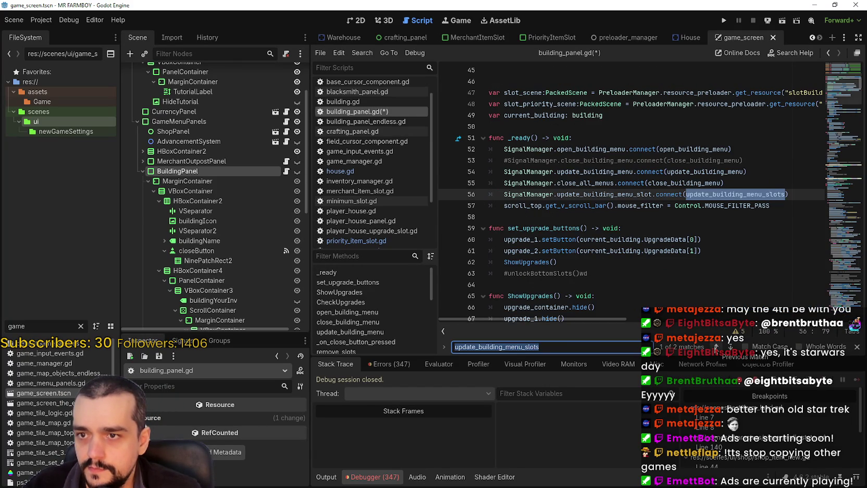
# Step: Select the full signal connection statement on line 56
pyautogui.doubleClick(622, 196)
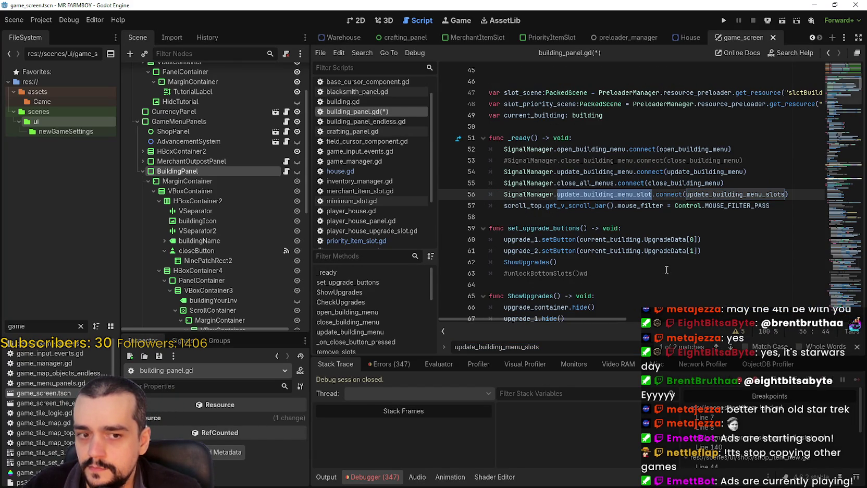
pyautogui.moveTo(789, 194); pyautogui.dragTo(503, 195)
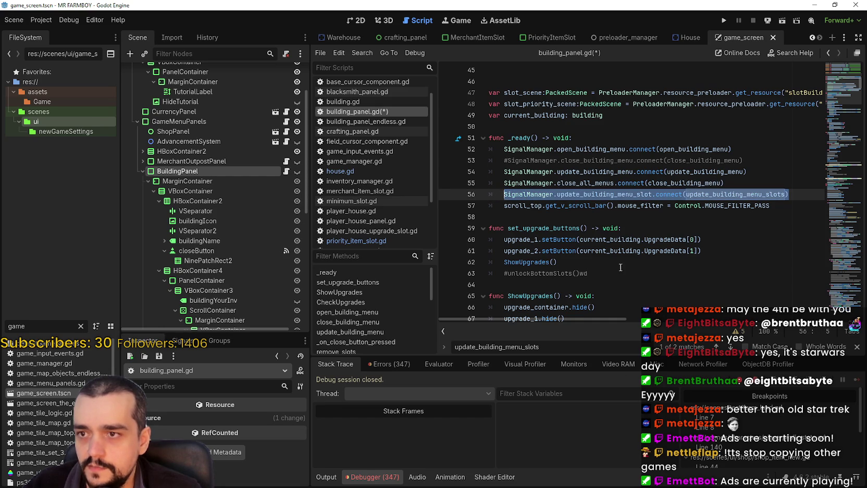
pyautogui.click(621, 214)
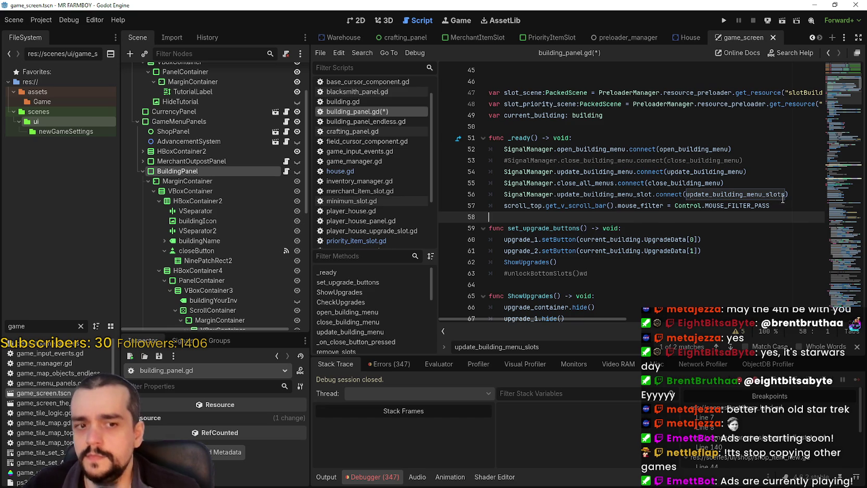
pyautogui.moveTo(799, 196); pyautogui.dragTo(505, 195)
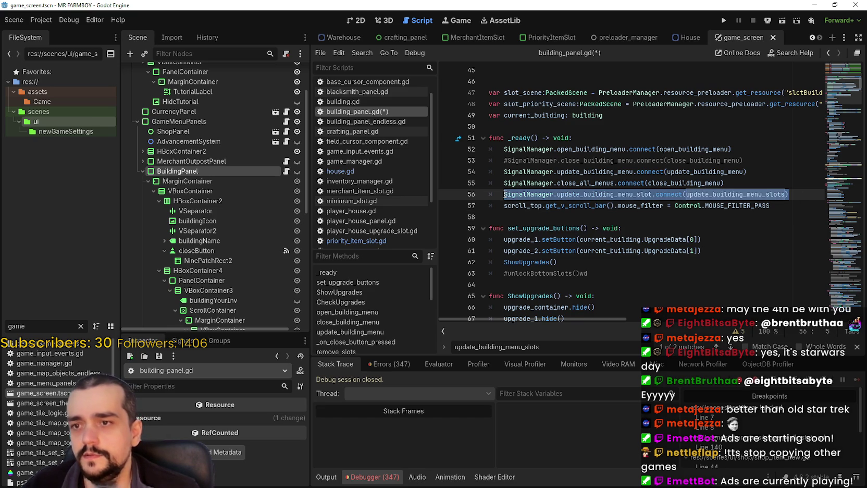
# Step: Duplicate the line-56 connection onto line 57 and begin renaming its signal
pyautogui.click(796, 193)
pyautogui.press('Return')
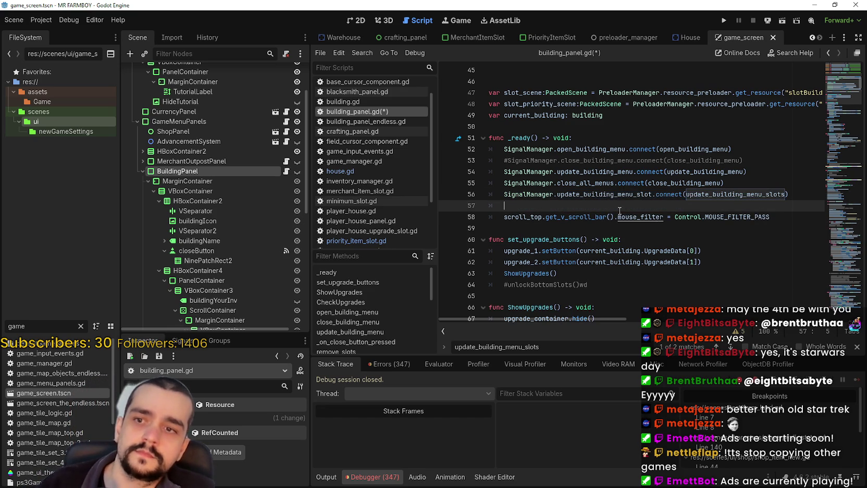
pyautogui.hotkey('ctrl', 'v')
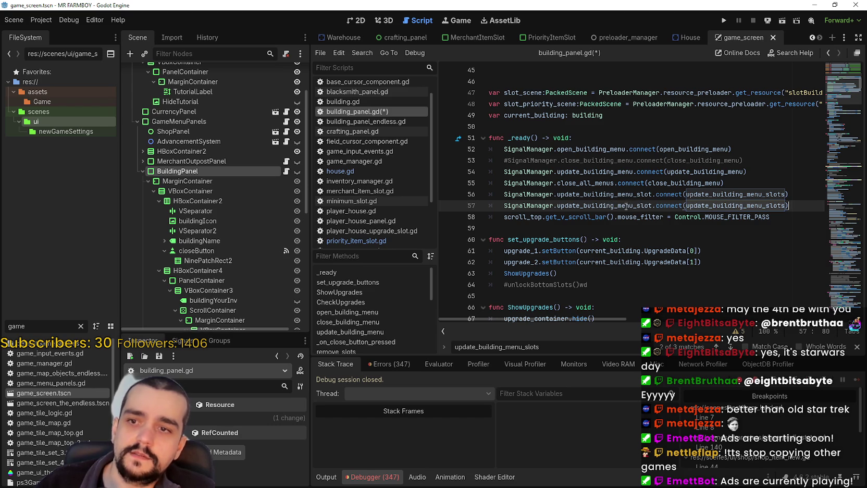
pyautogui.click(611, 204)
pyautogui.moveTo(611, 204)
pyautogui.mouseDown()
pyautogui.moveTo(583, 206)
pyautogui.moveTo(591, 208)
pyautogui.mouseUp()
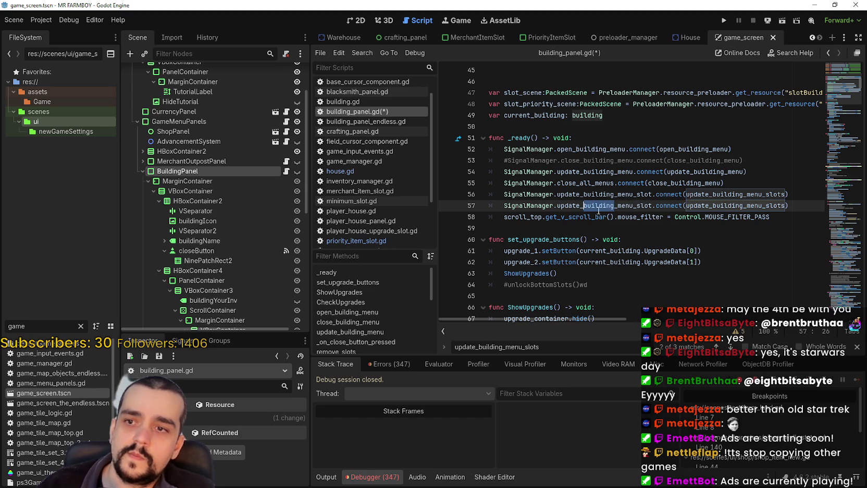
pyautogui.write('priority')
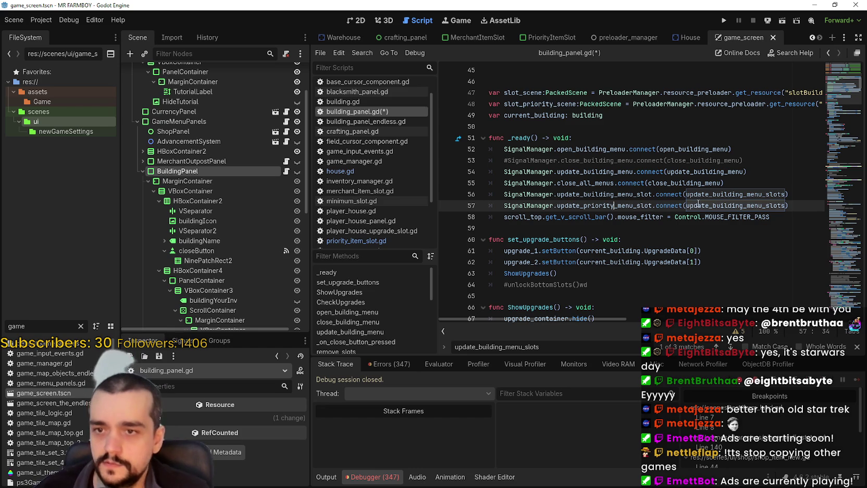
# Step: Make line 57 connect update_house_menu_slot to update_house_menu_slots
pyautogui.doubleClick(698, 205)
pyautogui.write('upda')
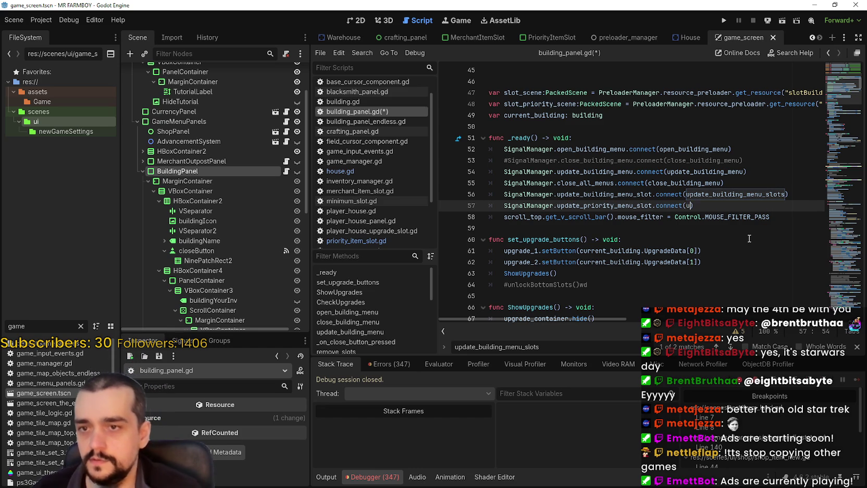
pyautogui.write('te_')
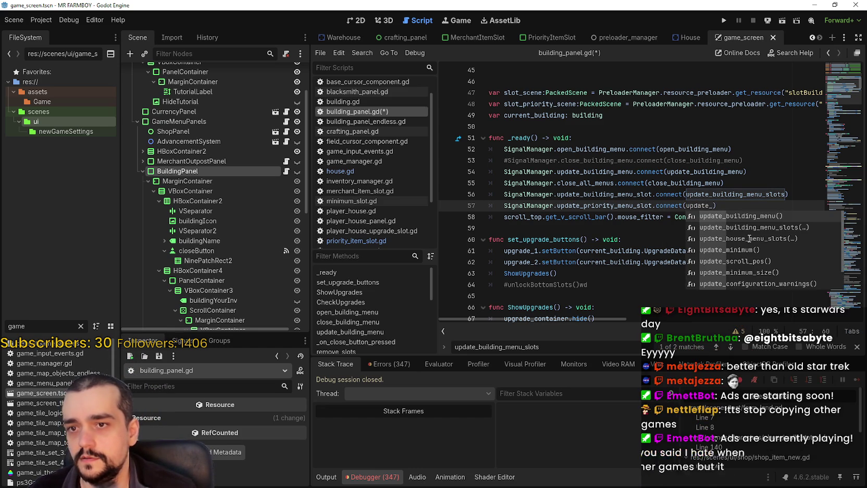
pyautogui.press('Down')
pyautogui.doubleClick(748, 238)
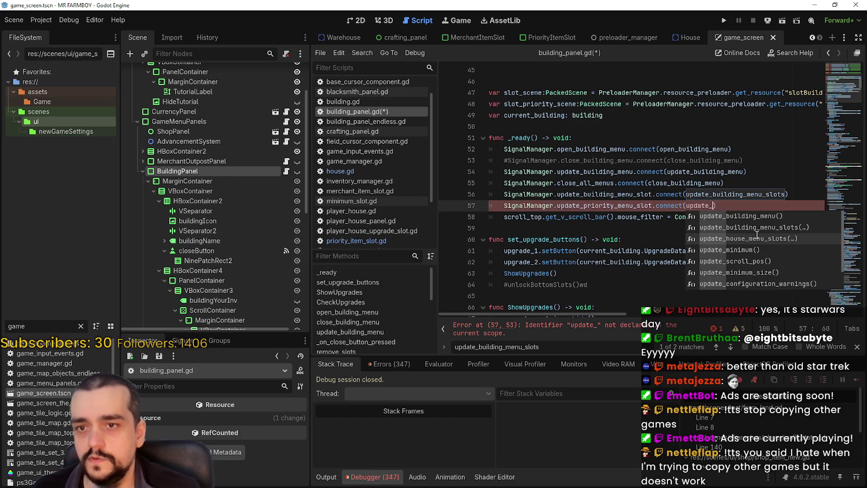
pyautogui.press('BackSpace')
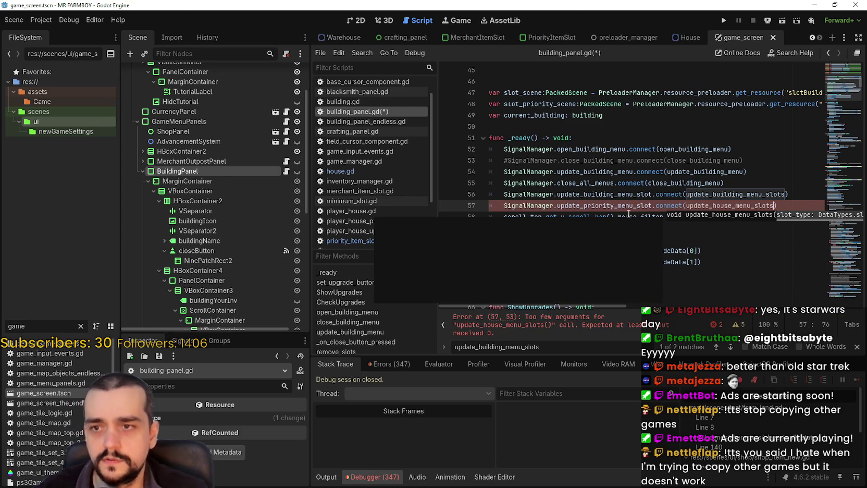
pyautogui.write(')')
pyautogui.moveTo(615, 205); pyautogui.dragTo(586, 205)
pyautogui.write('house')
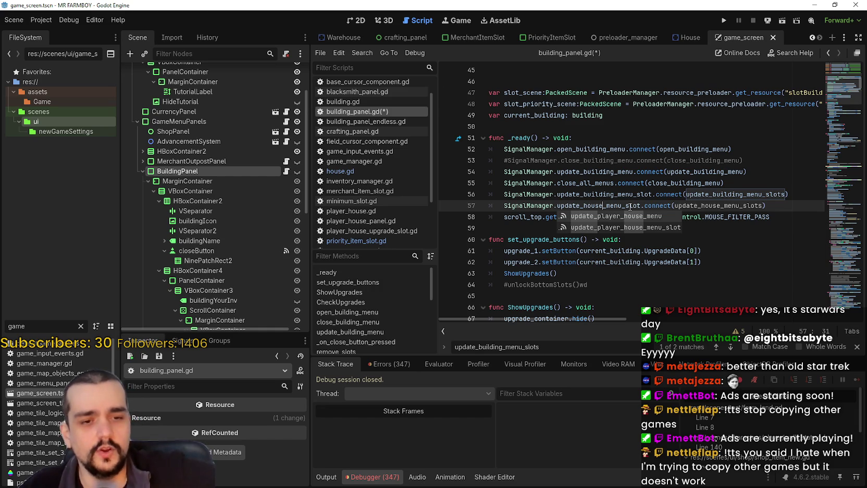
pyautogui.click(721, 218)
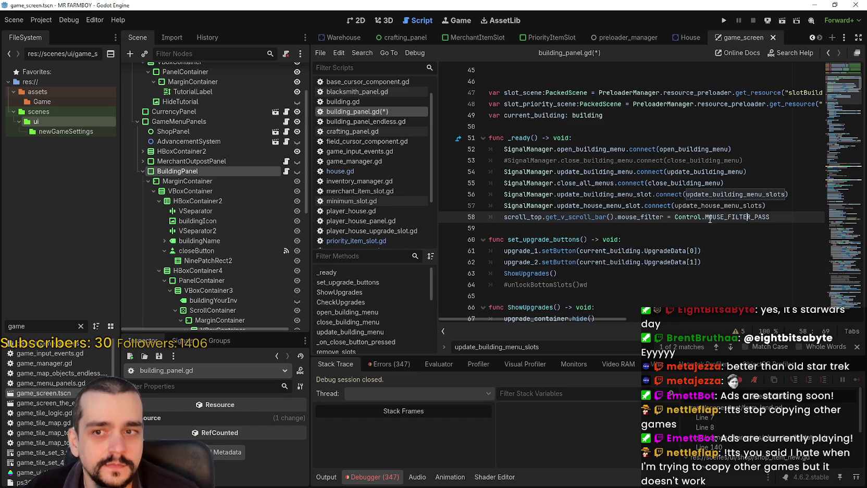
pyautogui.doubleClick(715, 218)
pyautogui.rightClick(717, 219)
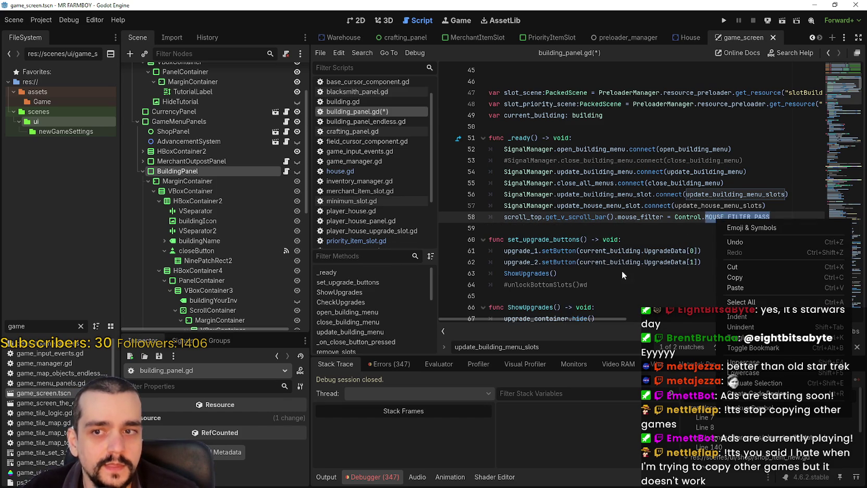
pyautogui.click(737, 281)
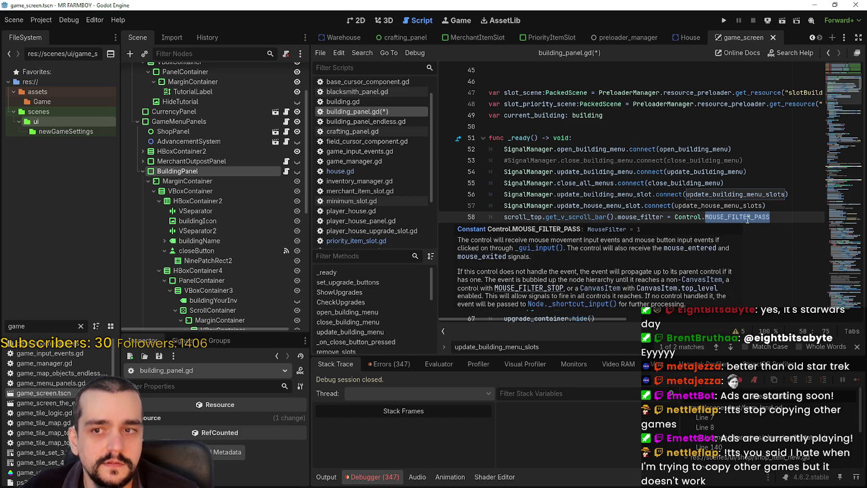
pyautogui.click(667, 228)
pyautogui.rightClick(667, 228)
pyautogui.click(626, 226)
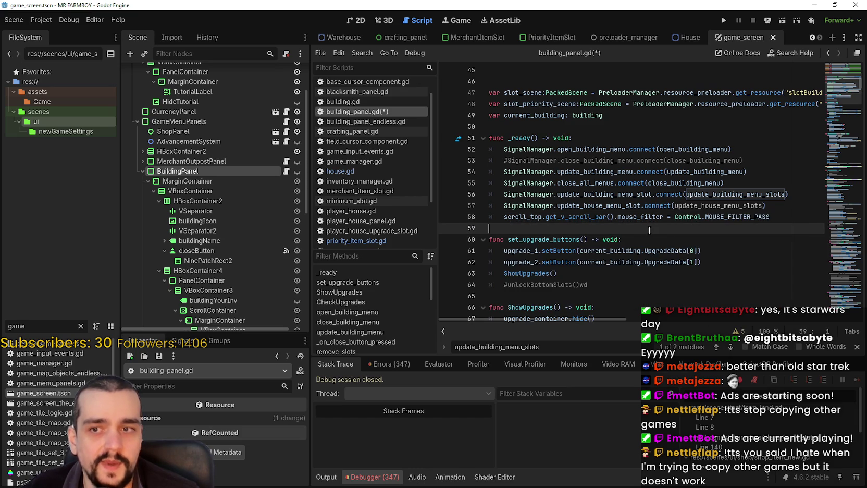
pyautogui.hotkey('shift', 'Down')
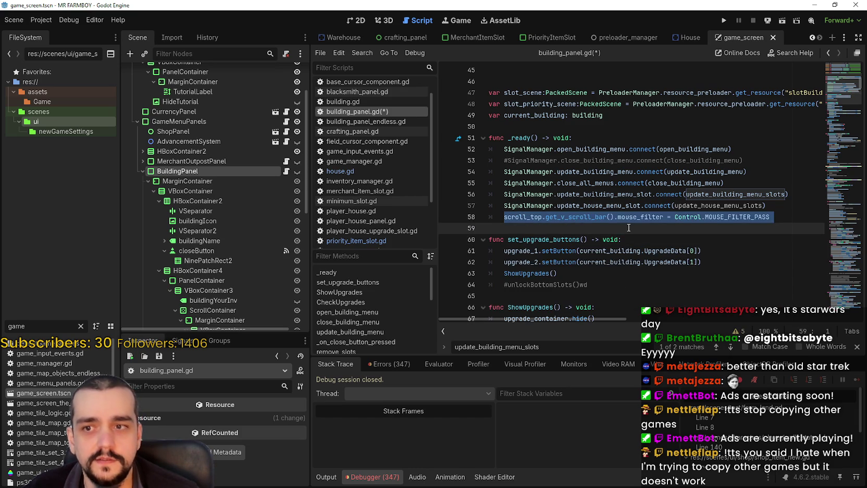
pyautogui.press('Escape')
pyautogui.click(506, 214)
pyautogui.hotkey('shift', 'Down')
pyautogui.press('Escape')
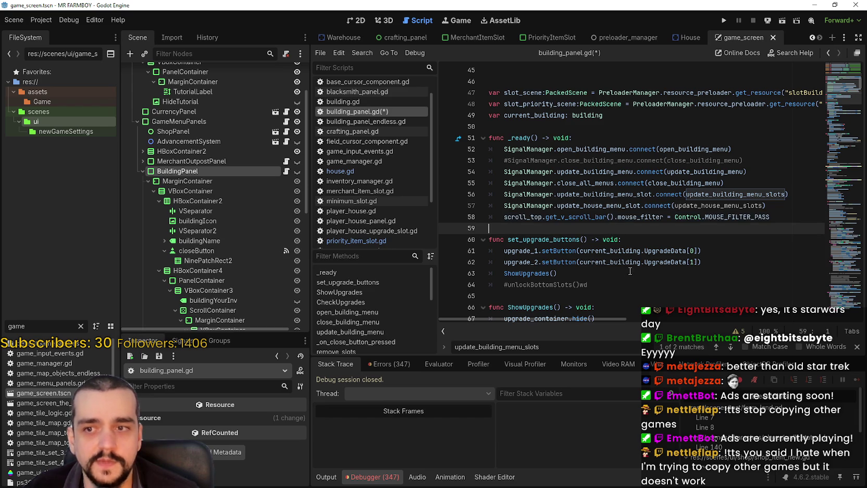
pyautogui.moveTo(679, 215)
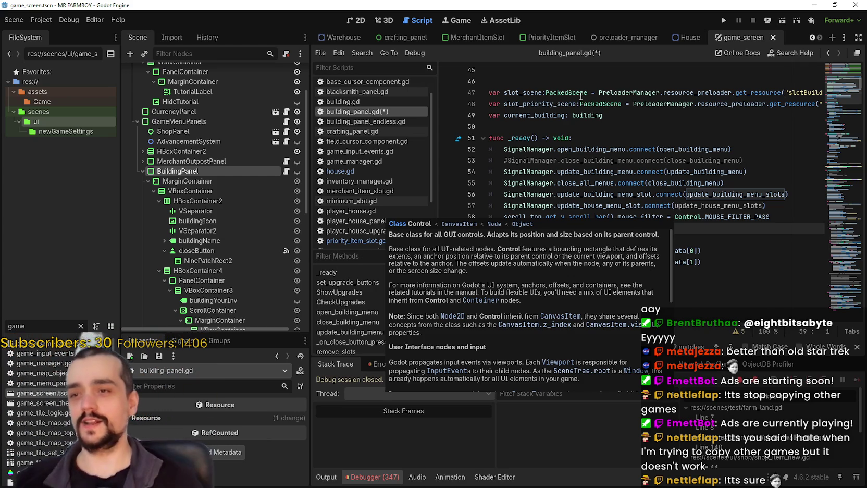
pyautogui.click(607, 205)
# Step: Declare a new signal update_house_menu_slot on line 102 of signal_manager.gd
pyautogui.doubleClick(608, 206)
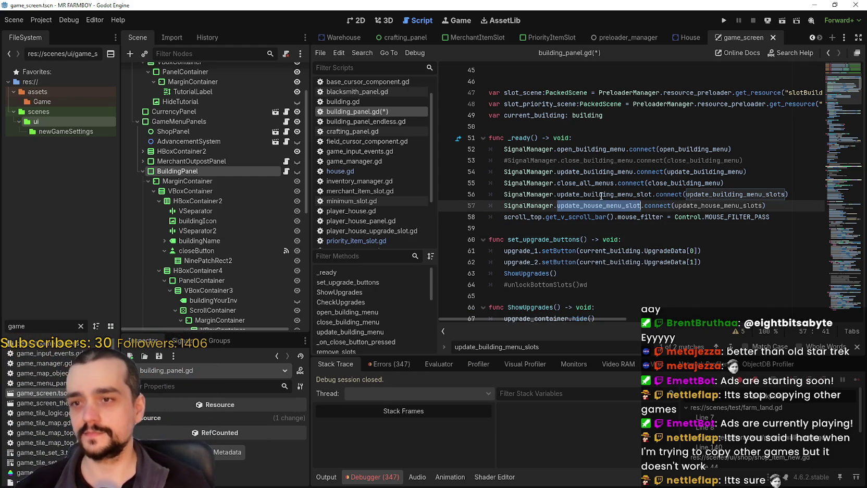
pyautogui.rightClick(599, 197)
pyautogui.click(666, 345)
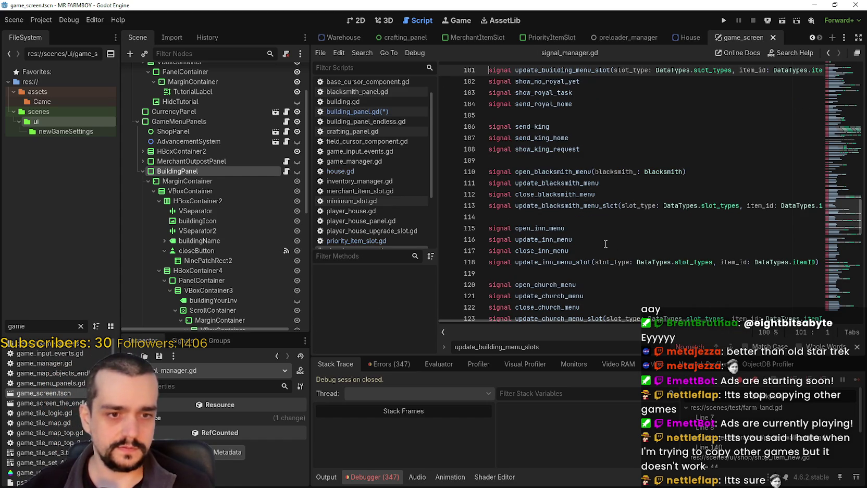
pyautogui.scroll(2, 587, 138)
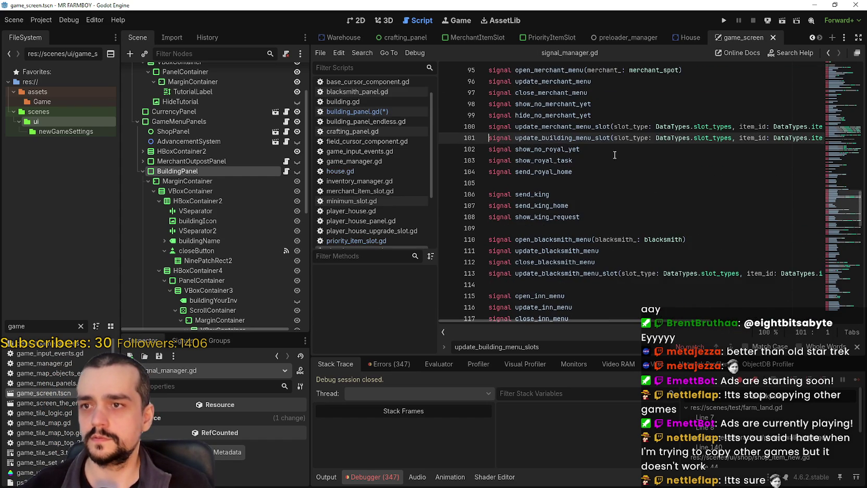
pyautogui.moveTo(733, 139); pyautogui.dragTo(837, 140)
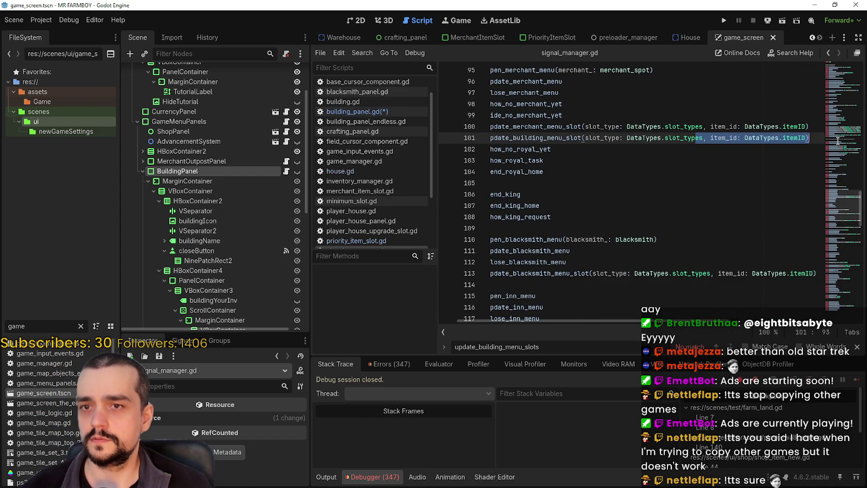
pyautogui.click(818, 137)
pyautogui.press('Return')
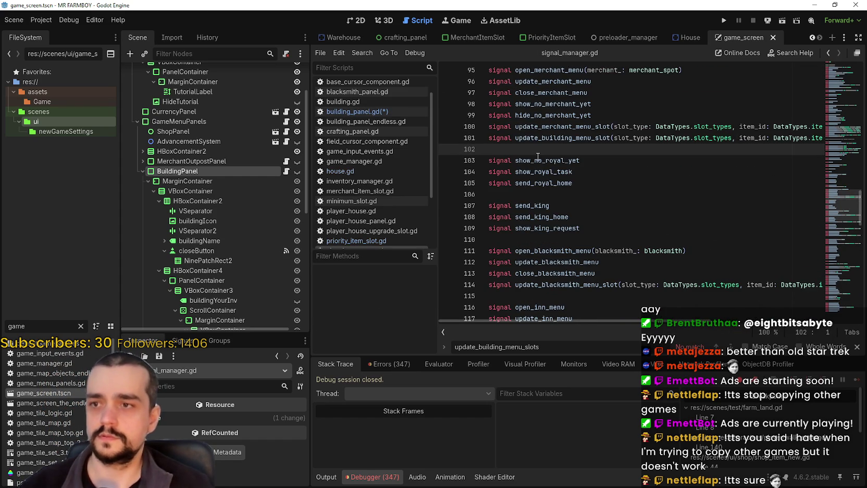
pyautogui.write('signal update_house_menu_slot')
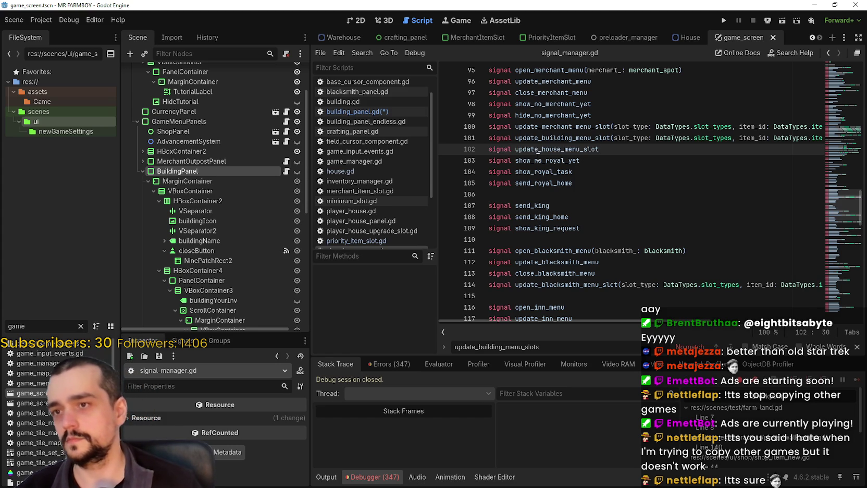
# Step: Give the new signal the slot_type and item_id parameters from line 101, and save
pyautogui.moveTo(608, 138)
pyautogui.mouseDown()
pyautogui.moveTo(831, 140)
pyautogui.moveTo(813, 141)
pyautogui.mouseUp()
pyautogui.hotkey('ctrl', 'c')
pyautogui.click(641, 149)
pyautogui.hotkey('ctrl', 'v')
pyautogui.click(626, 166)
pyautogui.hotkey('ctrl', 's')
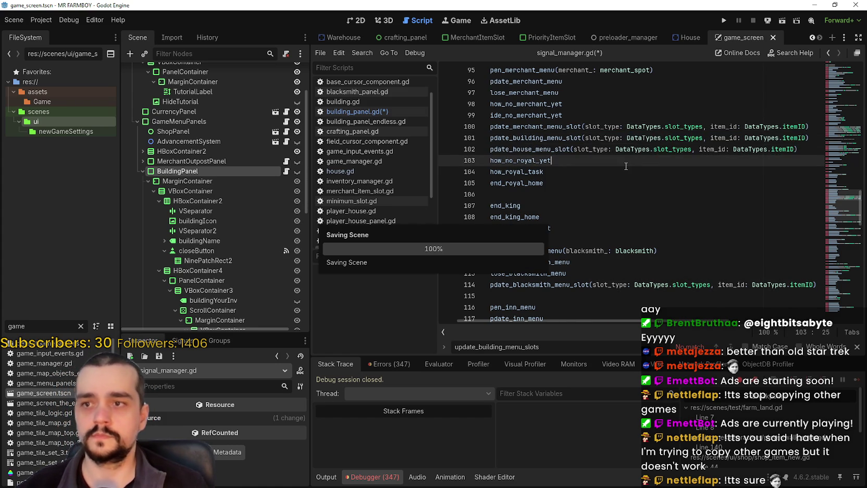
# Step: Close the in-file search and return to building_panel.gd
pyautogui.click(857, 346)
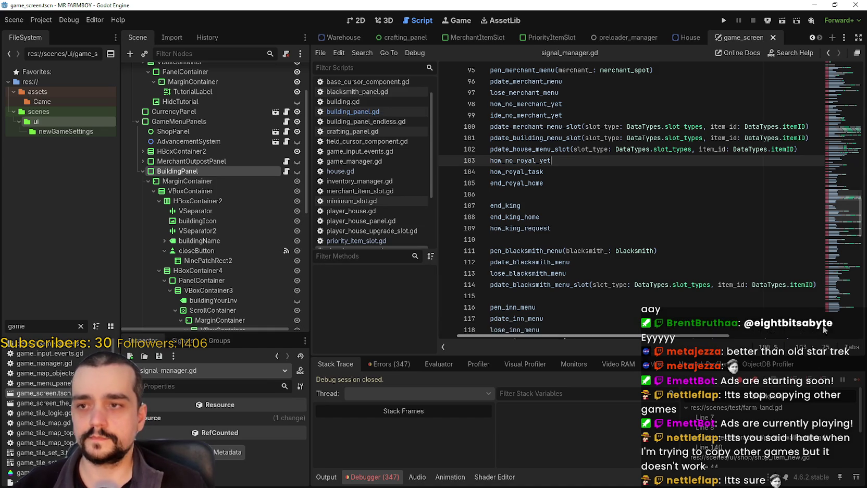
pyautogui.moveTo(620, 166); pyautogui.dragTo(554, 141)
pyautogui.doubleClick(553, 150)
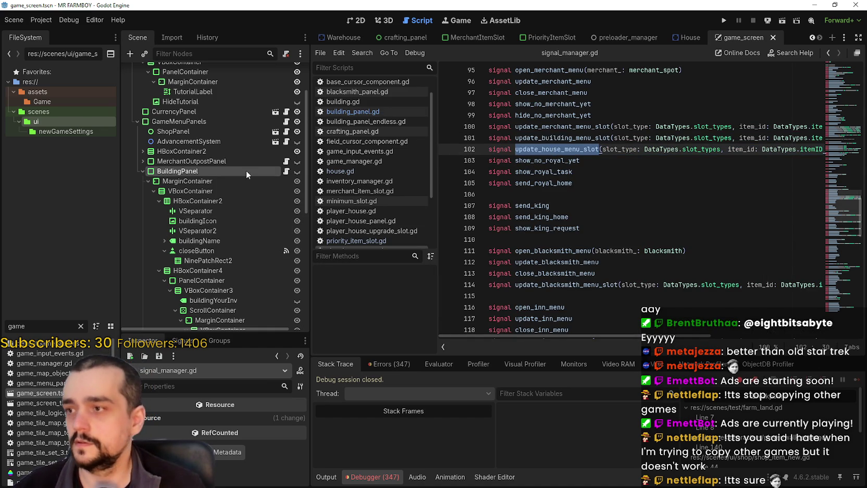
pyautogui.hotkey('alt', 'Left')
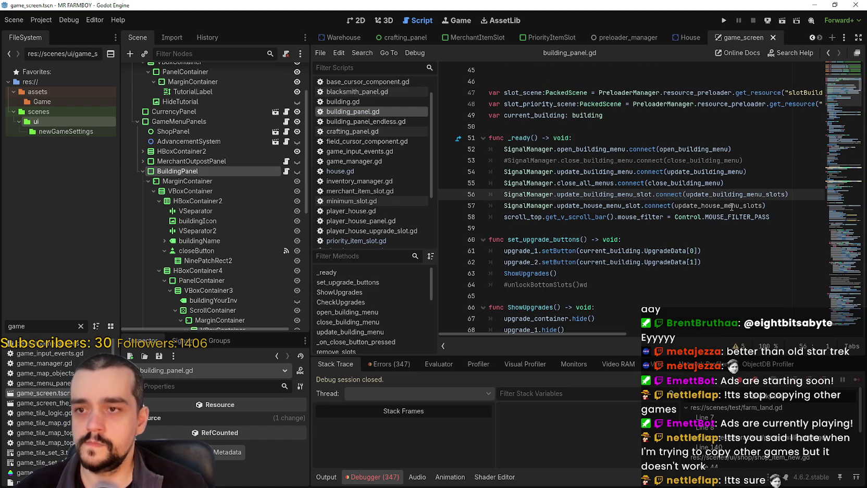
# Step: Make house.gd's set_priority emit update_house_menu_slot instead of update_building_menu_slot, and save
pyautogui.click(681, 37)
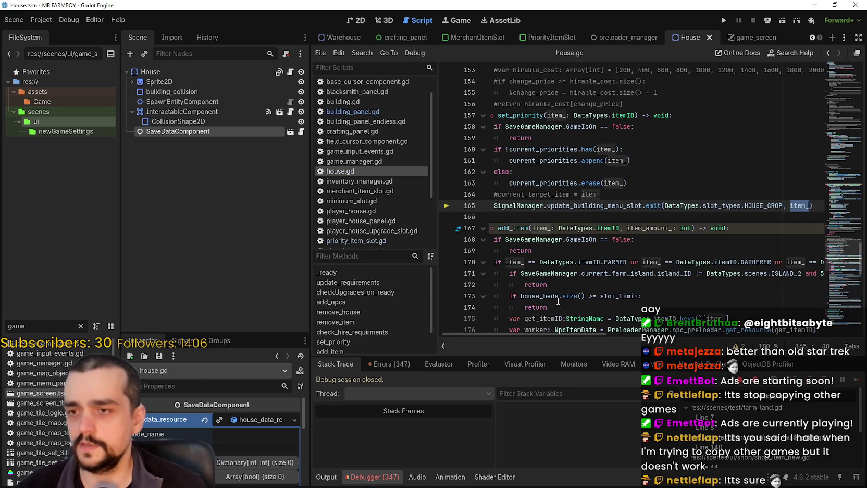
pyautogui.doubleClick(629, 207)
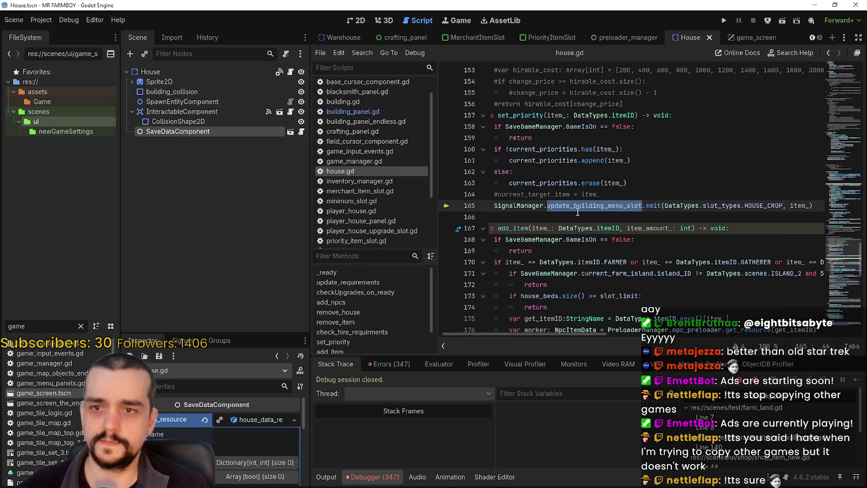
pyautogui.hotkey('ctrl', 'v')
pyautogui.click(600, 215)
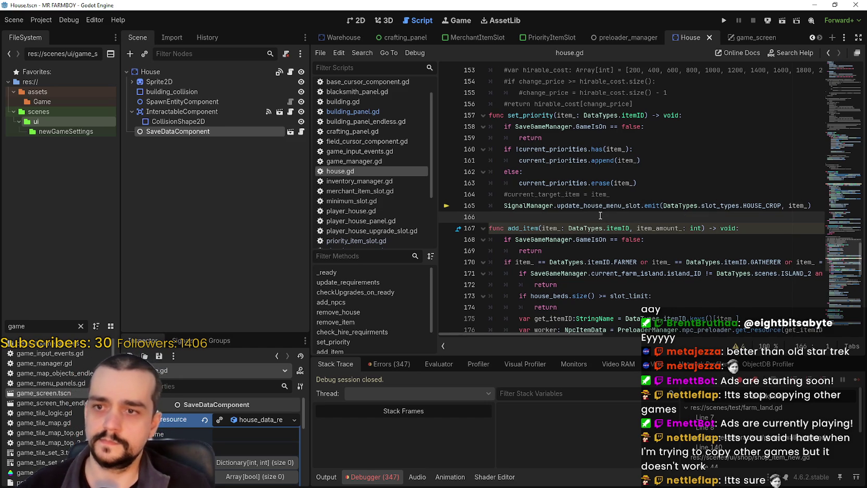
pyautogui.hotkey('ctrl', 's')
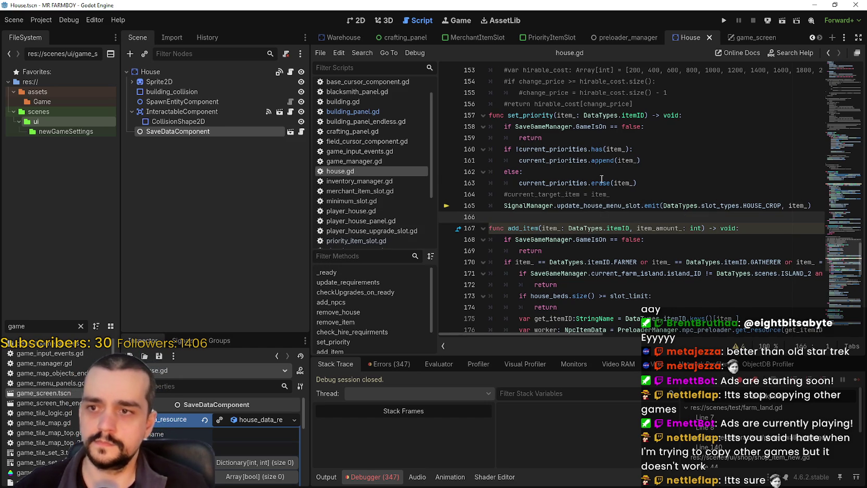
# Step: Look over set_priority's else branch, then run the project
pyautogui.click(599, 172)
pyautogui.scroll(2, 586, 196)
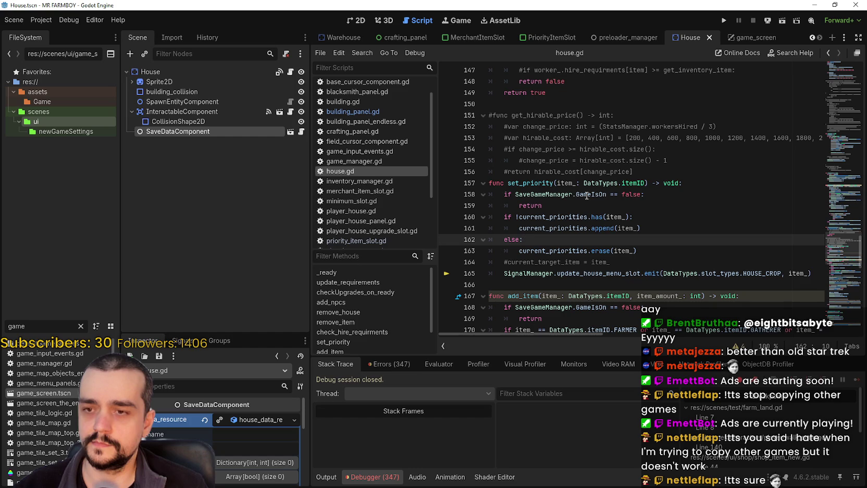
pyautogui.click(637, 169)
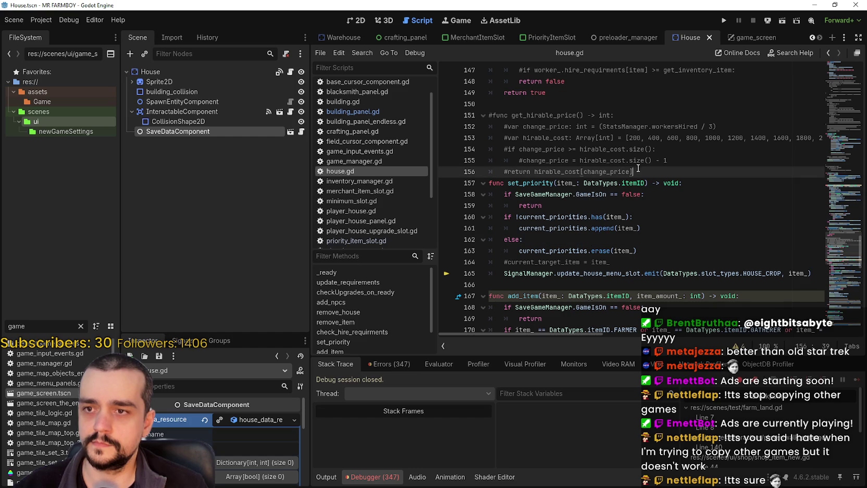
pyautogui.click(723, 23)
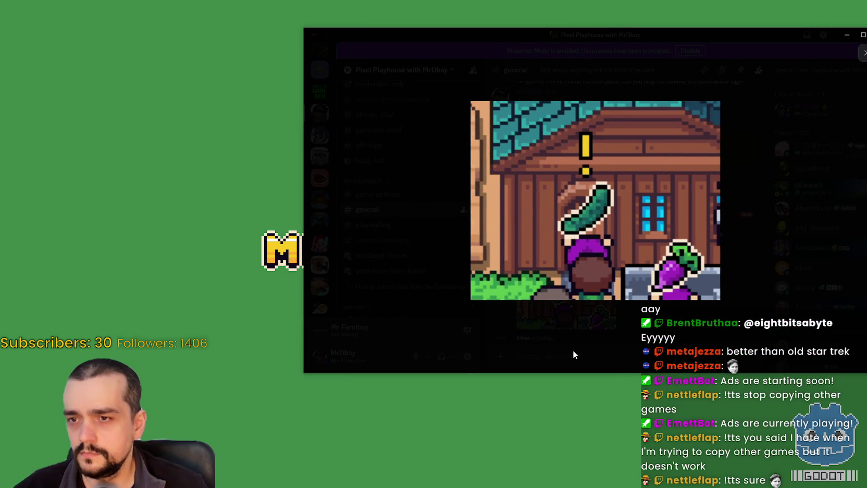
# Step: Close the image preview and send two #general replies: 'thaer' and 'they can't reach the coops or barns'
pyautogui.click(574, 351)
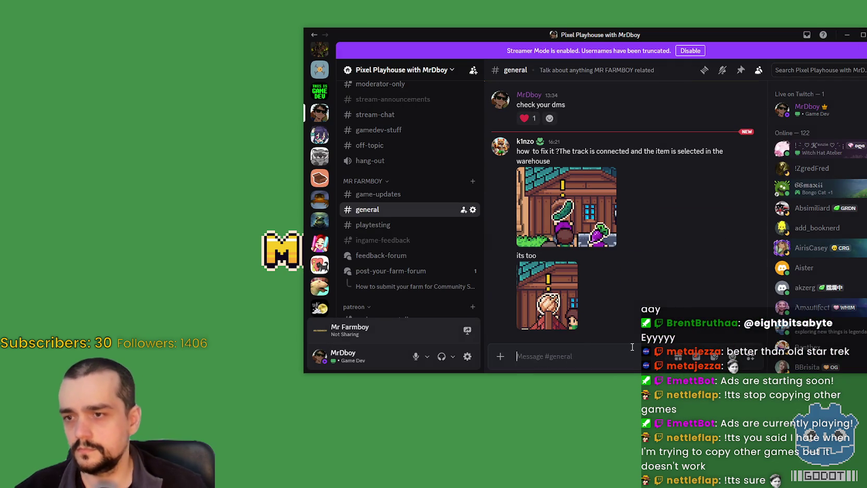
pyautogui.write('that is your Ranch')
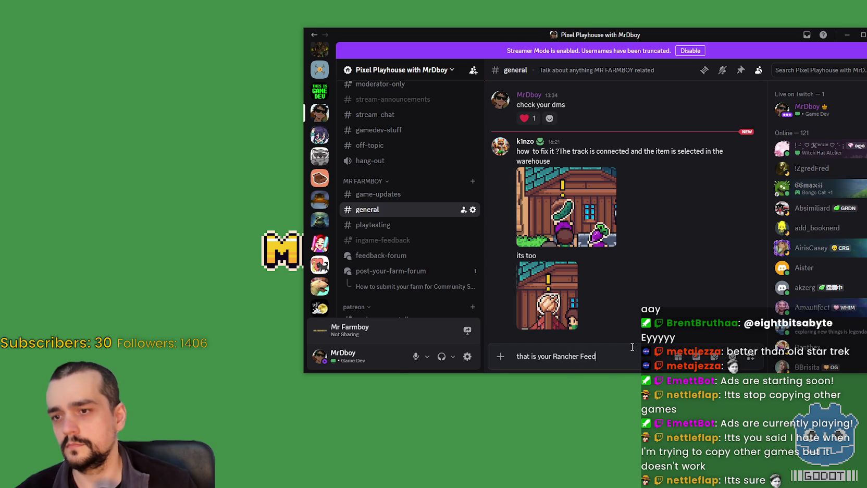
pyautogui.write('er')
pyautogui.press('Return')
pyautogui.write("they can't reach the coops or barns")
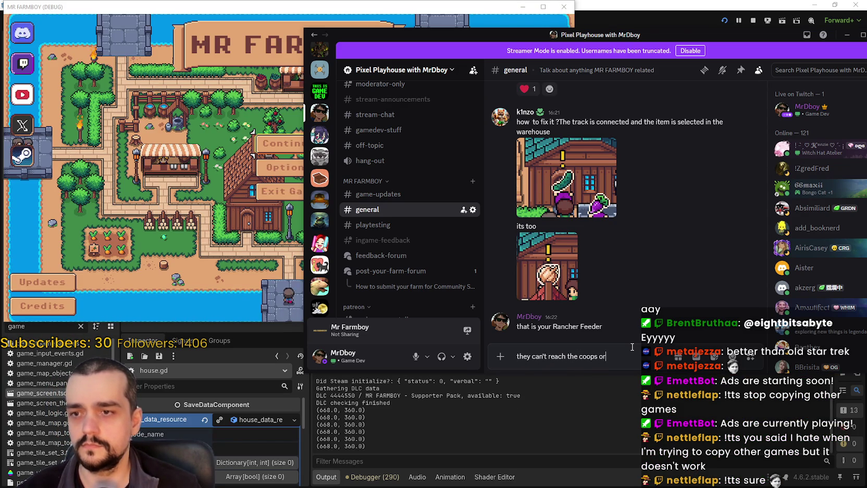
pyautogui.press('Return')
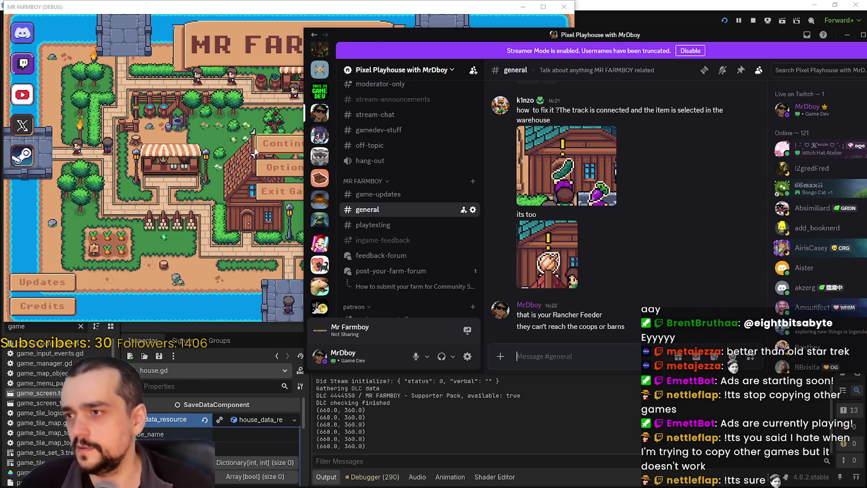
# Step: Load Save 3 from the game's Continue menu
pyautogui.click(278, 143)
pyautogui.click(250, 156)
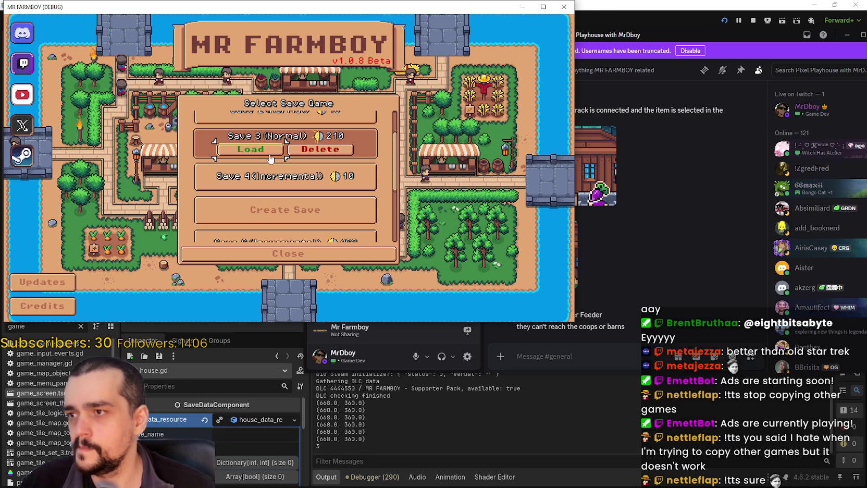
pyautogui.click(251, 151)
pyautogui.click(609, 348)
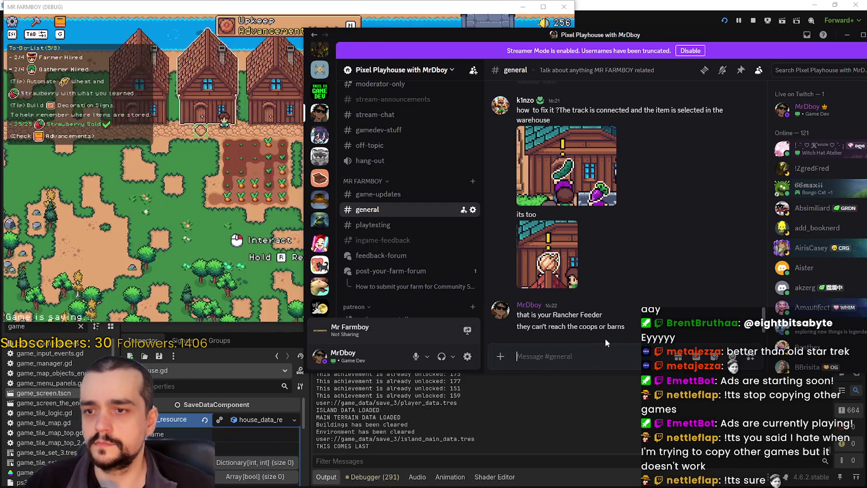
pyautogui.click(249, 226)
# Step: Review the Workers advancements, including Rancher Feeders, moving Discord aside, then close the panel
pyautogui.press('g')
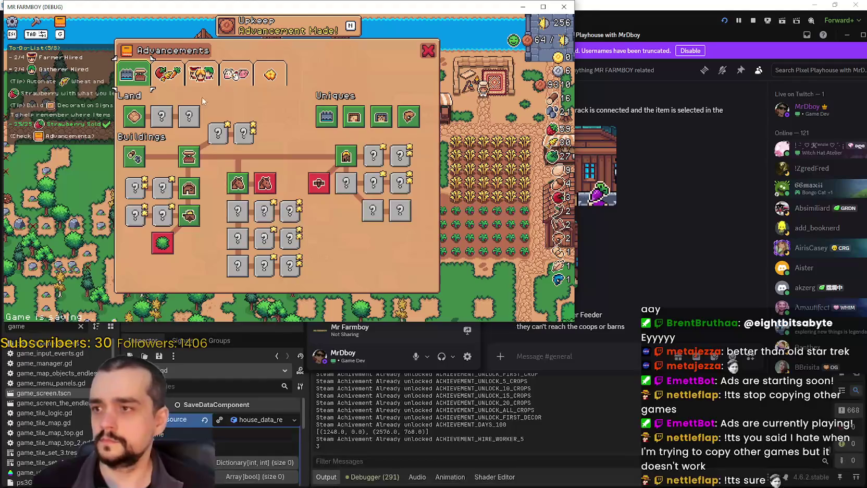
pyautogui.click(201, 74)
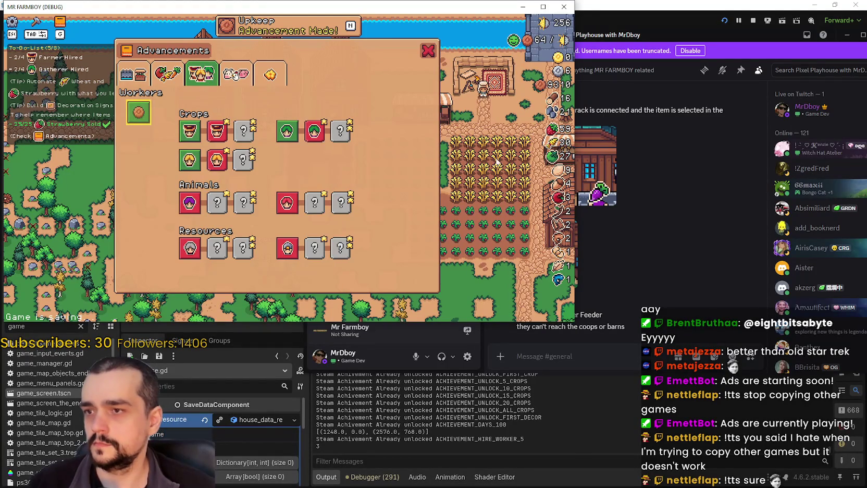
pyautogui.click(689, 75)
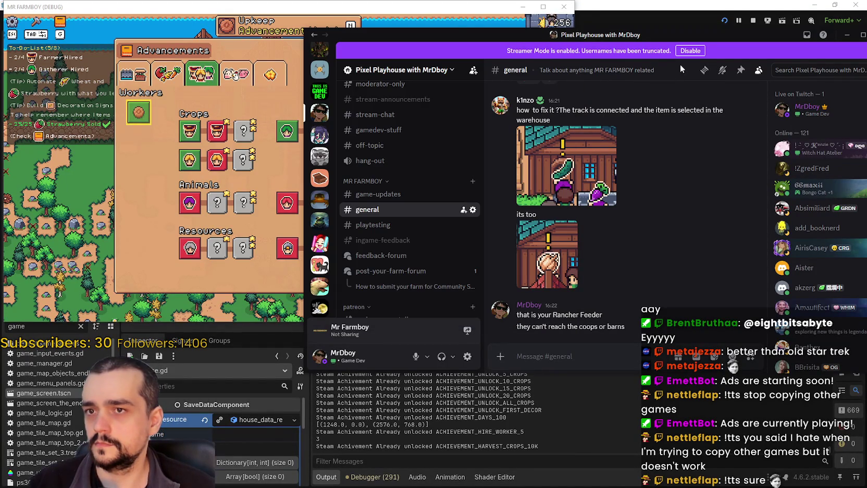
pyautogui.moveTo(514, 9); pyautogui.dragTo(554, 39)
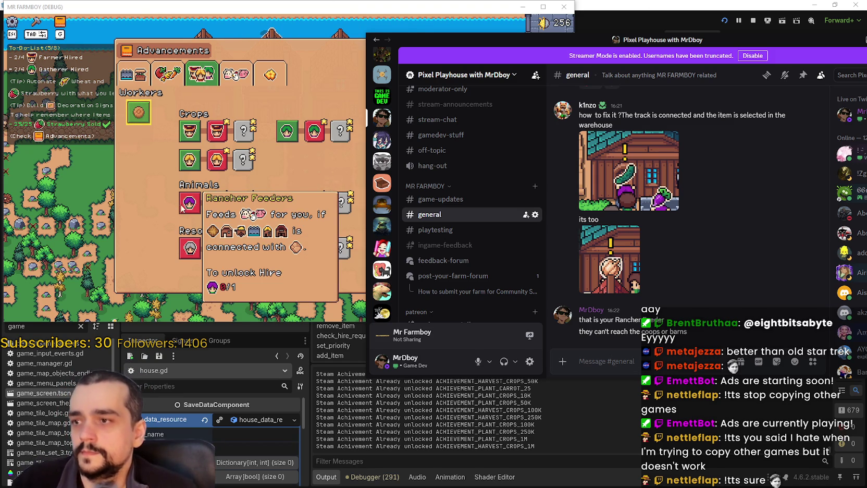
pyautogui.click(589, 32)
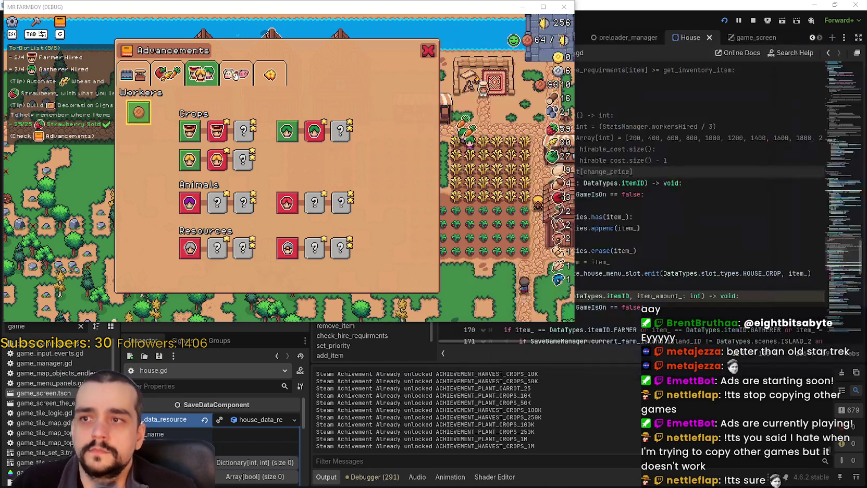
pyautogui.click(428, 50)
# Step: Walk to the middle house and assign Strawberry as its priority item, reaching 1/2
pyautogui.press('w')
pyautogui.press('e')
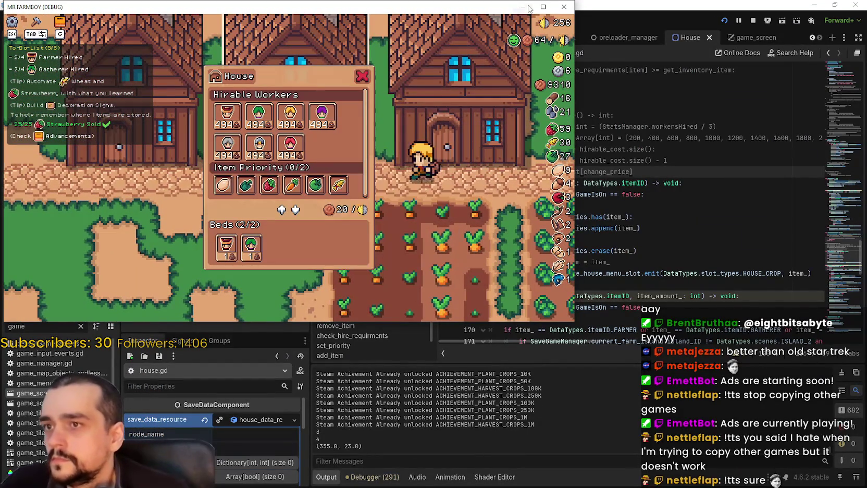
pyautogui.click(542, 7)
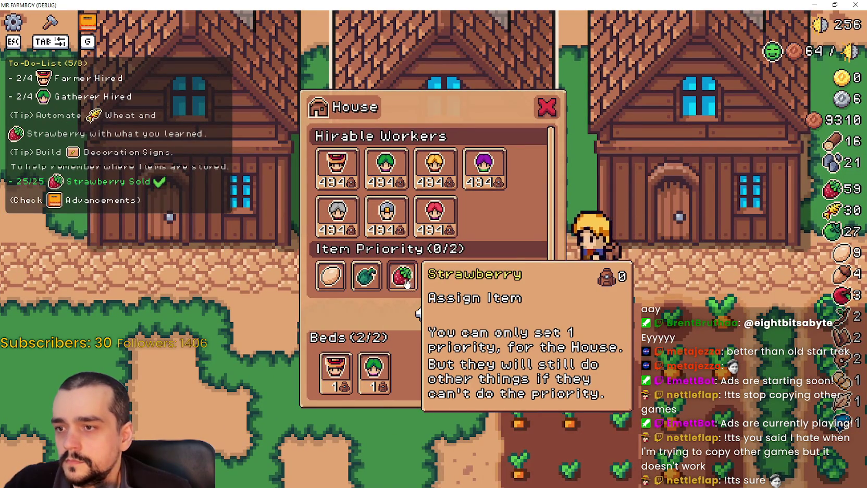
pyautogui.click(509, 275)
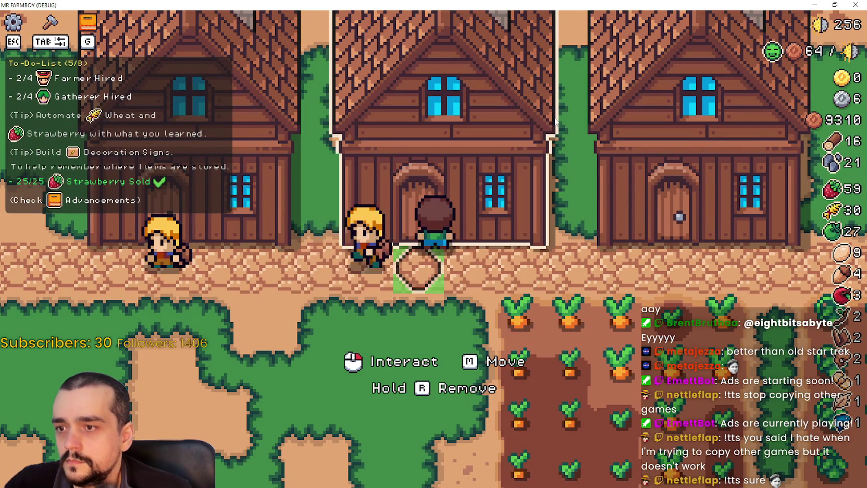
pyautogui.scroll(-1, 504, 252)
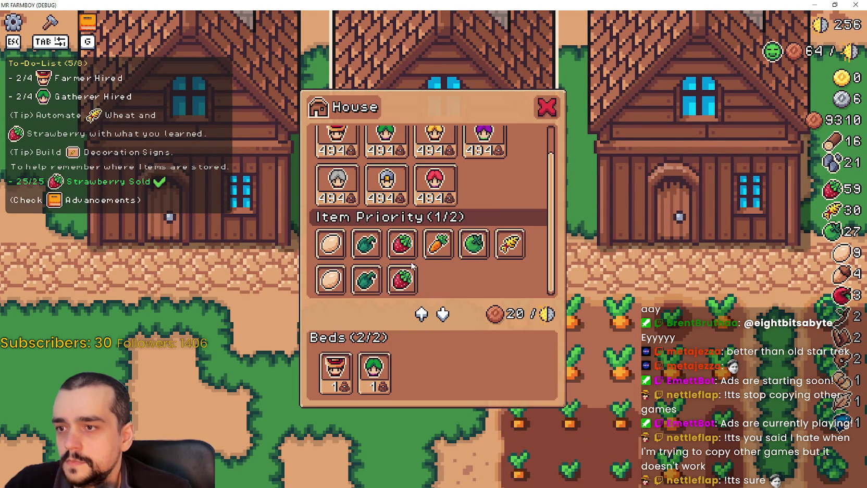
# Step: Restore the game window, stop the game, and return to house.gd
pyautogui.click(834, 4)
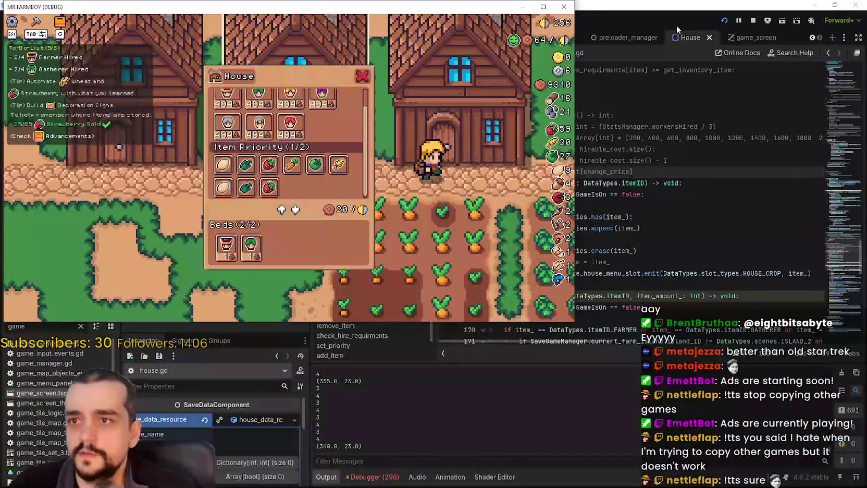
pyautogui.click(753, 21)
pyautogui.click(584, 236)
pyautogui.click(573, 194)
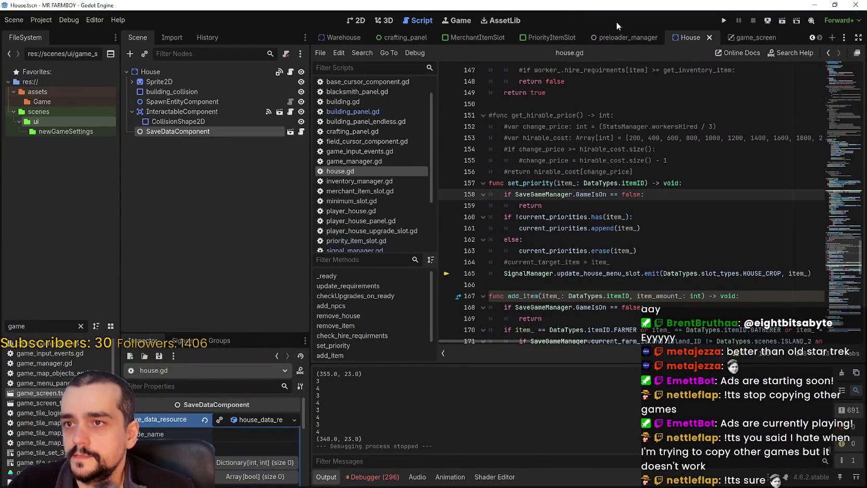
# Step: Open priority_item_slot.gd and select the misspelled prority_label variable on line 6
pyautogui.click(552, 37)
pyautogui.click(290, 72)
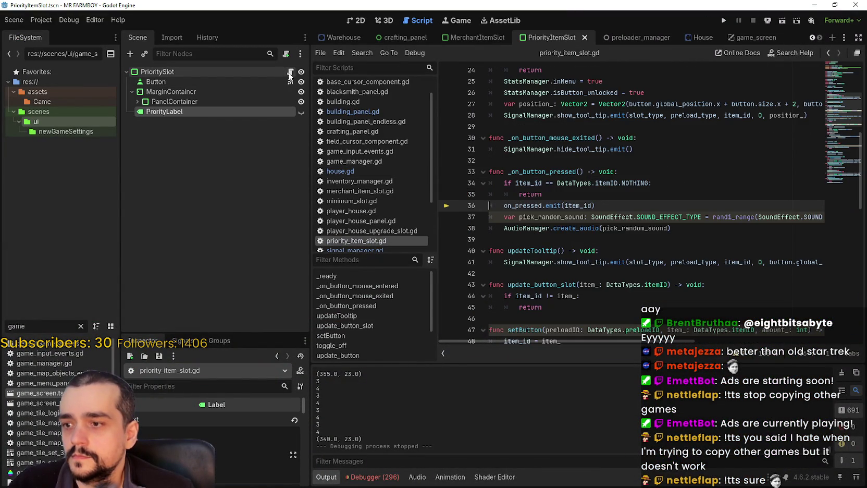
pyautogui.scroll(8, 730, 177)
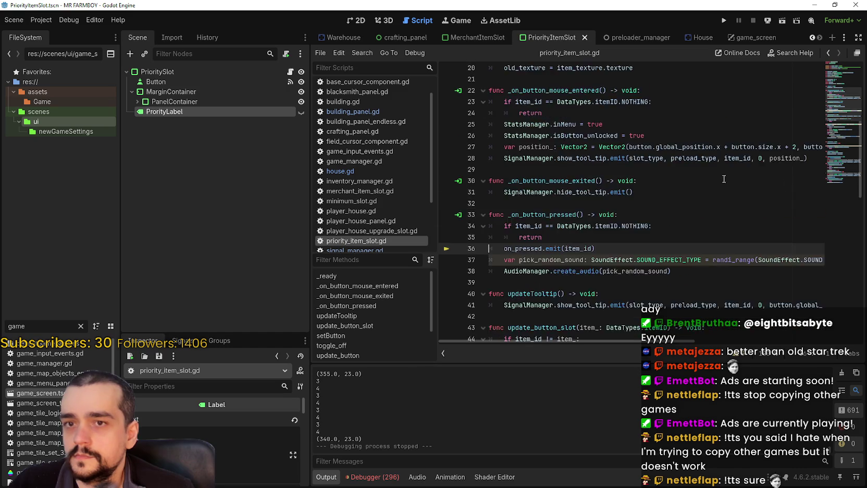
pyautogui.scroll(-1, 681, 164)
pyautogui.doubleClick(567, 93)
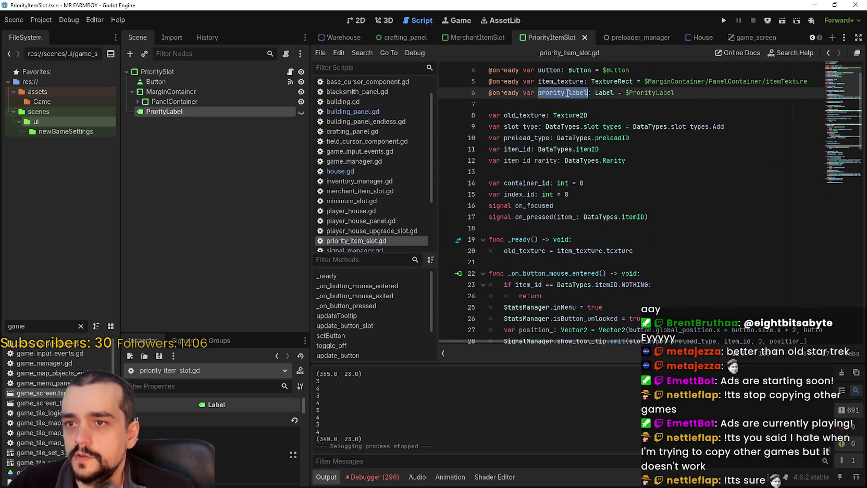
# Step: Review the Debugger's Errors list, then switch to the game_screen scene
pyautogui.click(374, 477)
pyautogui.click(389, 363)
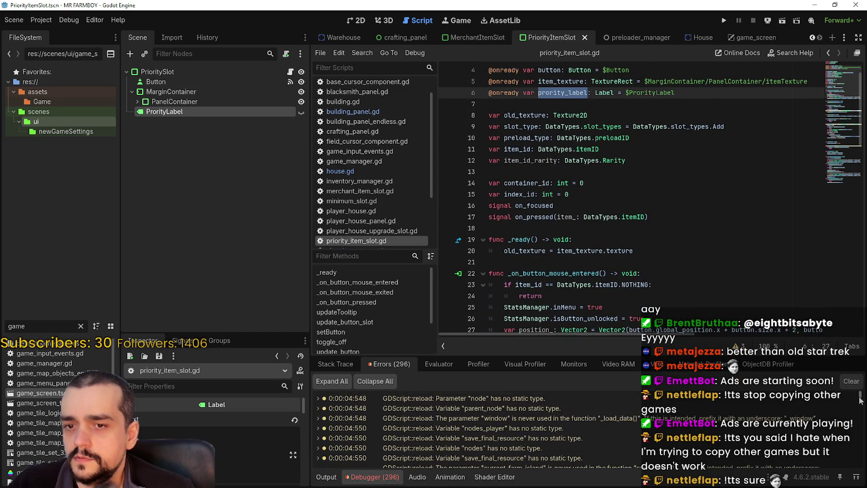
pyautogui.moveTo(859, 399); pyautogui.dragTo(859, 465)
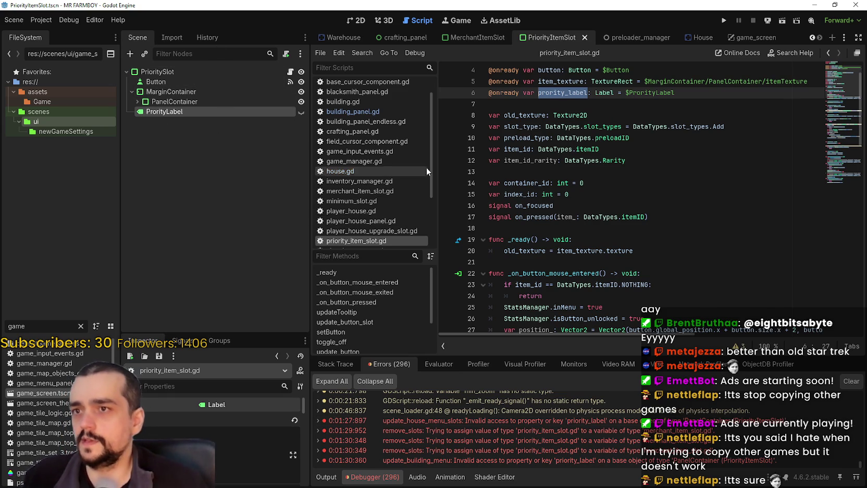
pyautogui.click(521, 104)
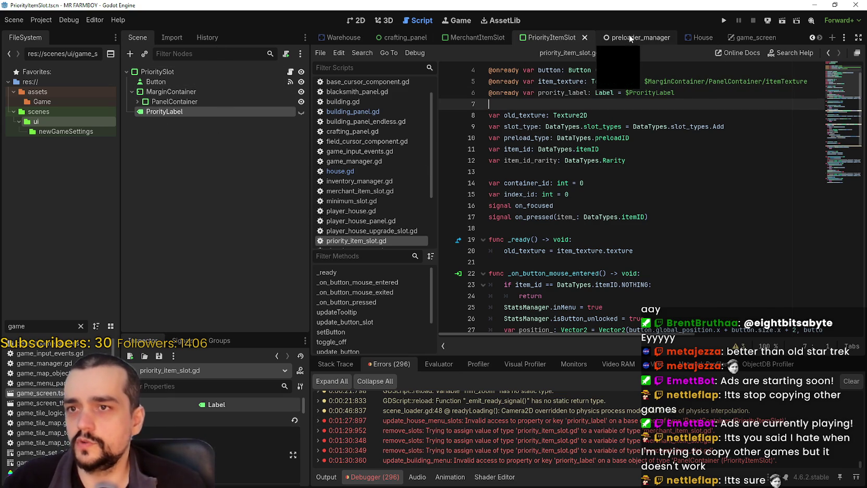
pyautogui.click(755, 38)
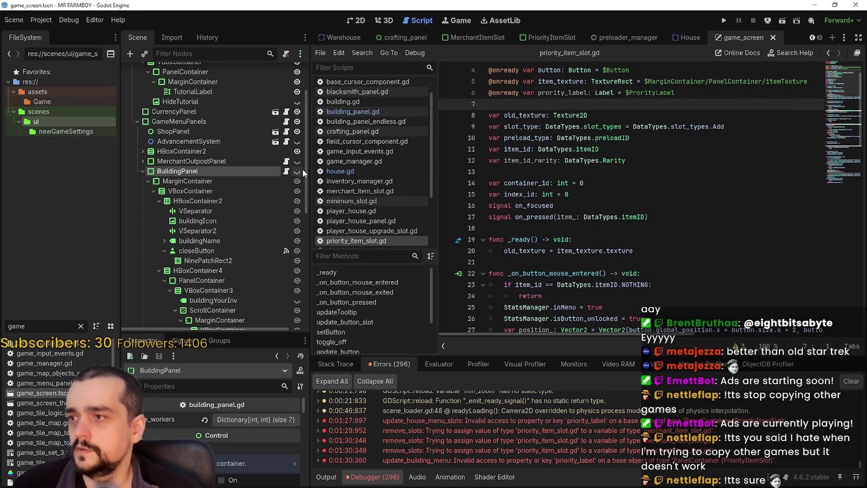
# Step: Open BuildingPanel's script and jump to the remove_slots function definition
pyautogui.click(297, 172)
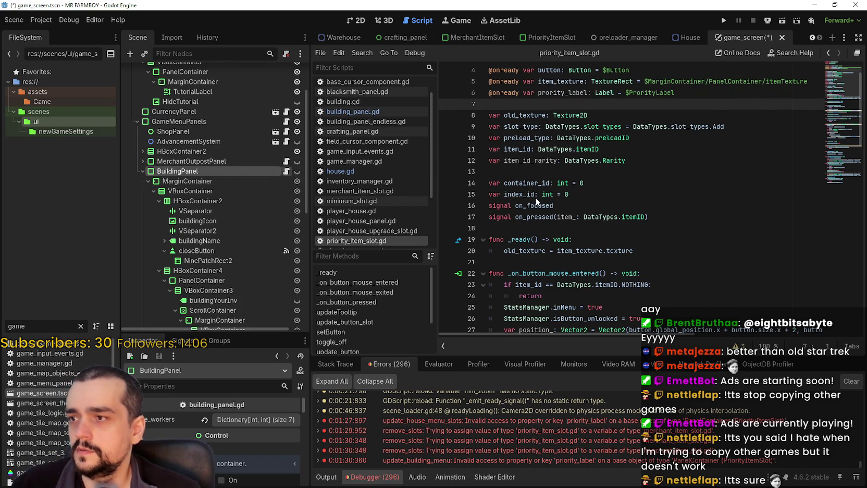
pyautogui.click(547, 229)
pyautogui.moveTo(849, 73)
pyautogui.mouseDown()
pyautogui.moveTo(840, 118)
pyautogui.moveTo(841, 111)
pyautogui.mouseUp()
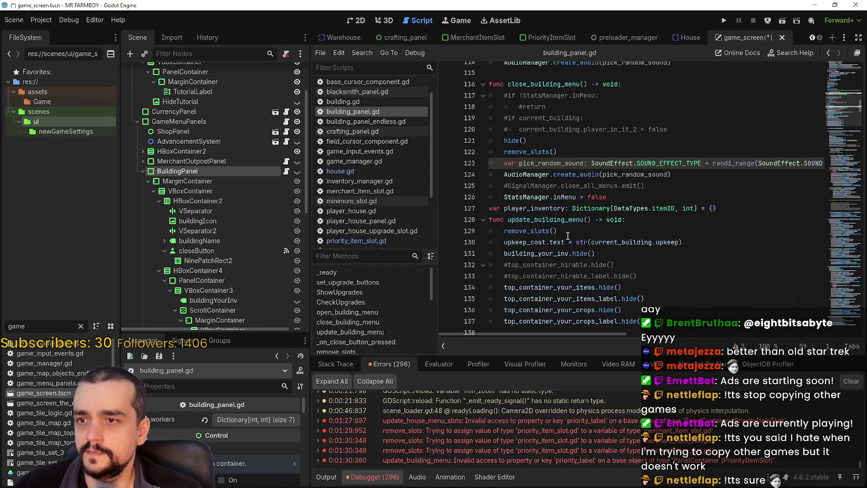
pyautogui.rightClick(542, 231)
pyautogui.click(587, 376)
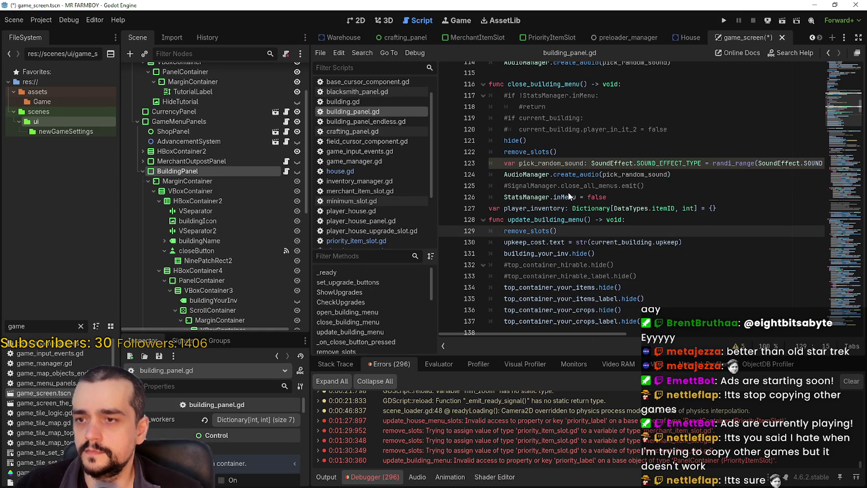
pyautogui.scroll(-1, 601, 239)
pyautogui.click(596, 193)
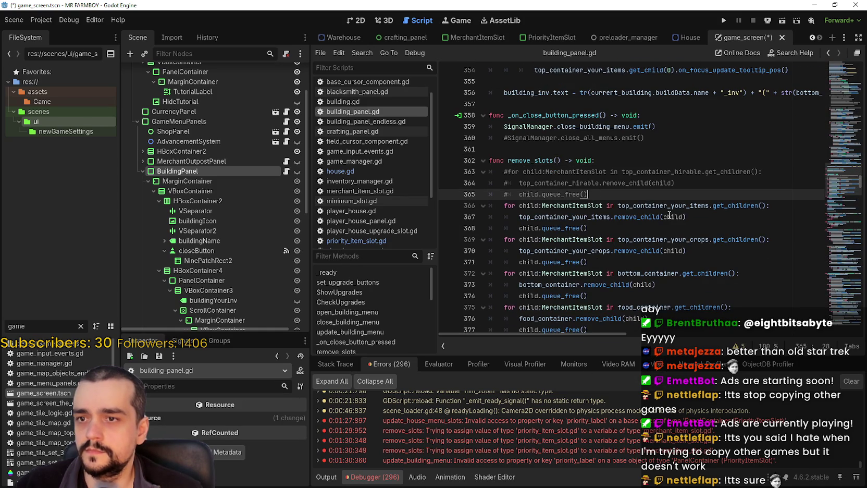
pyautogui.scroll(-1, 640, 213)
pyautogui.click(623, 195)
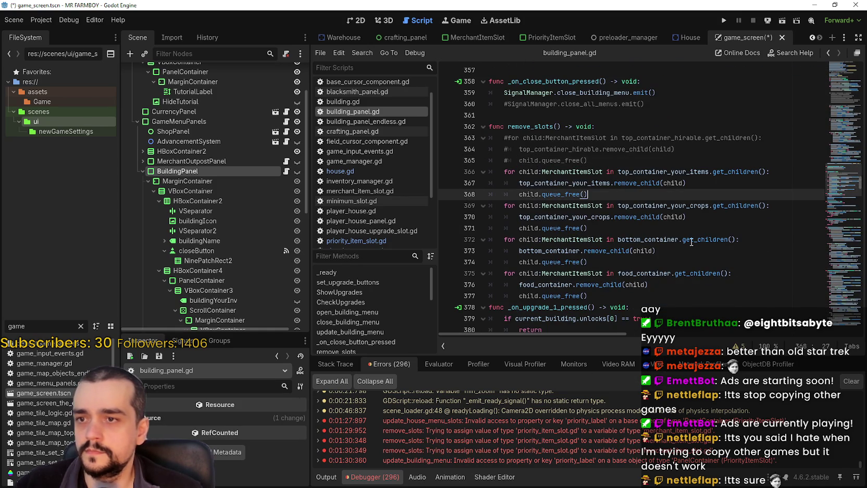
# Step: Duplicate the top_container_your_crops loop using PriorityItemSlot instead of MerchantItemSlot, and save
pyautogui.doubleClick(671, 168)
pyautogui.doubleClick(675, 205)
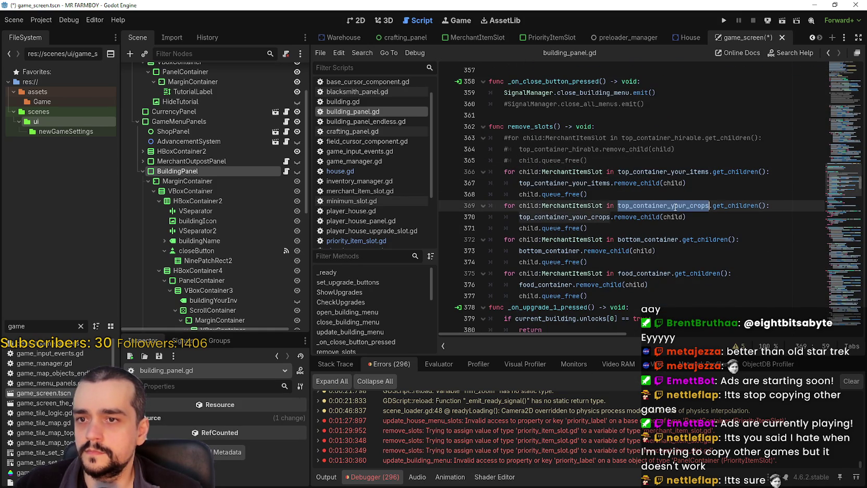
pyautogui.moveTo(612, 225); pyautogui.dragTo(489, 210)
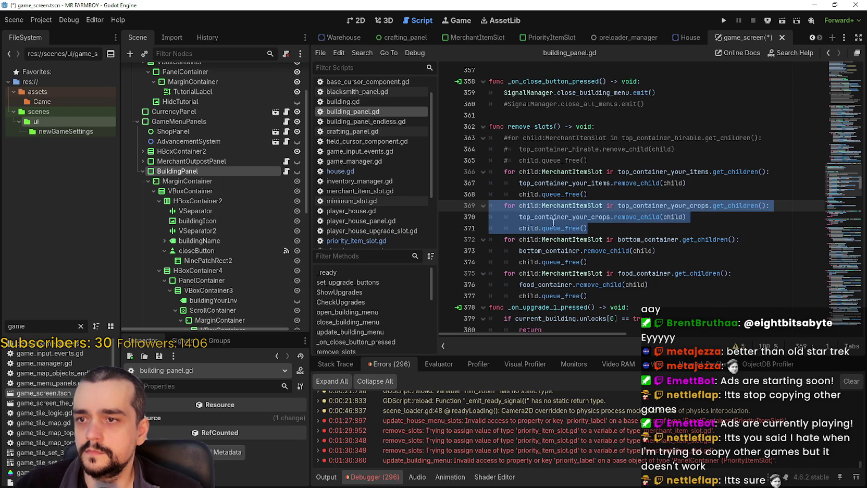
pyautogui.click(607, 230)
pyautogui.press('Return')
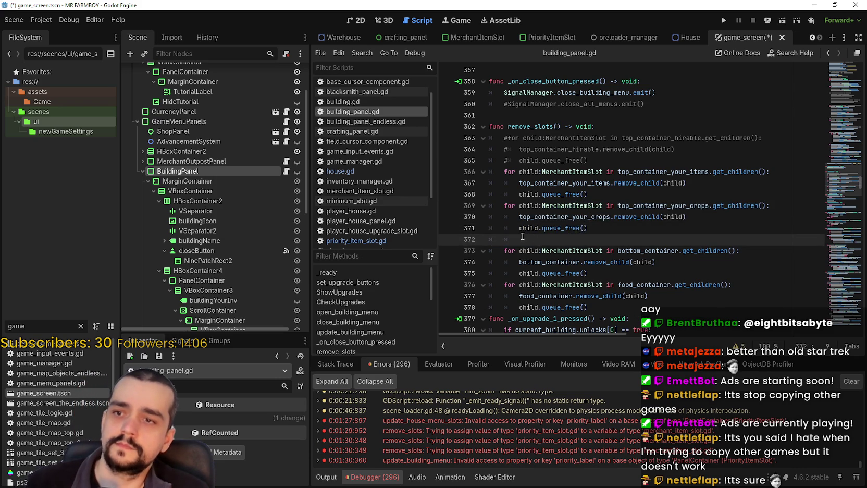
pyautogui.moveTo(521, 239); pyautogui.dragTo(460, 244)
pyautogui.write('for child:MerchantItemSlot in top_container_your_crops.get_children(): \t\ttop_container_your_crops.remove_child(child) \t\tchild.queue_free()')
pyautogui.doubleClick(572, 240)
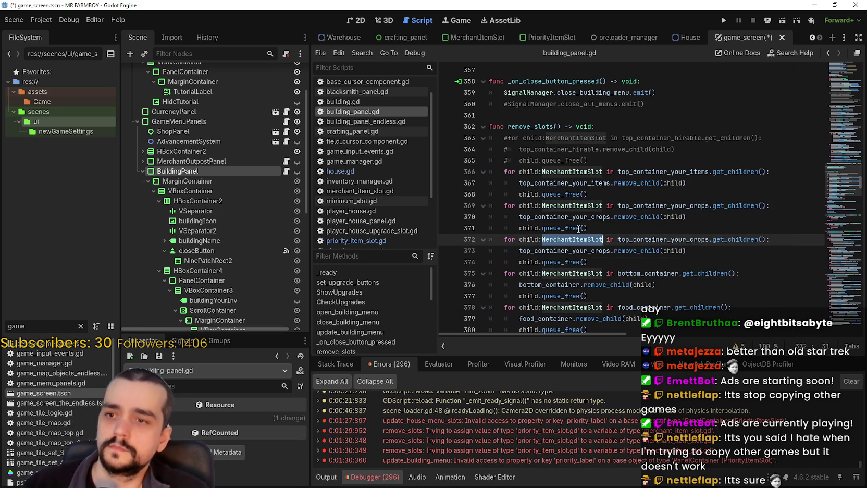
pyautogui.write('Priority')
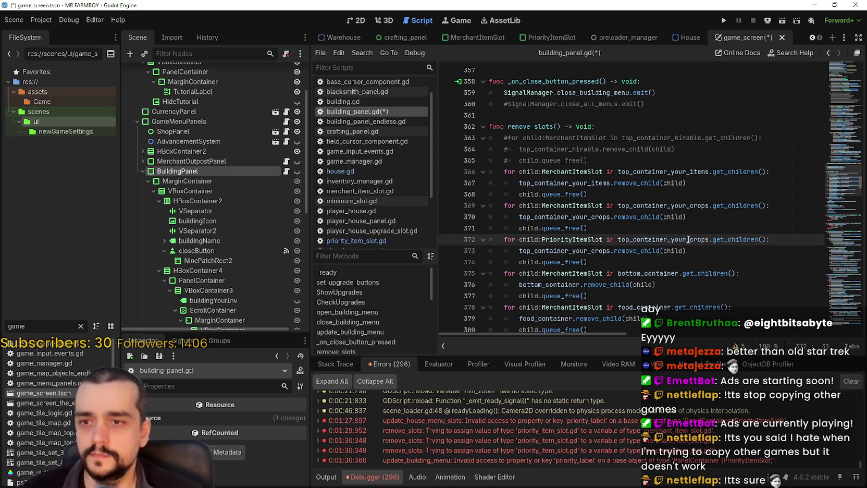
pyautogui.doubleClick(684, 240)
pyautogui.click(582, 263)
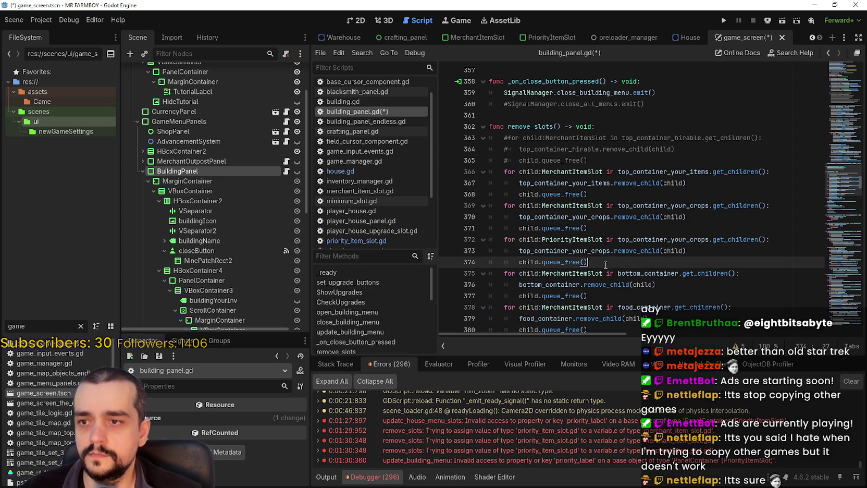
pyautogui.hotkey('ctrl', 's')
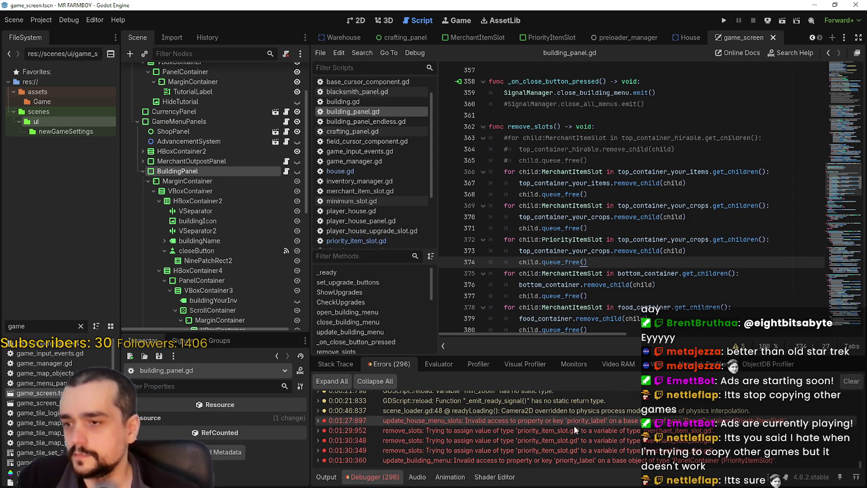
pyautogui.moveTo(518, 421)
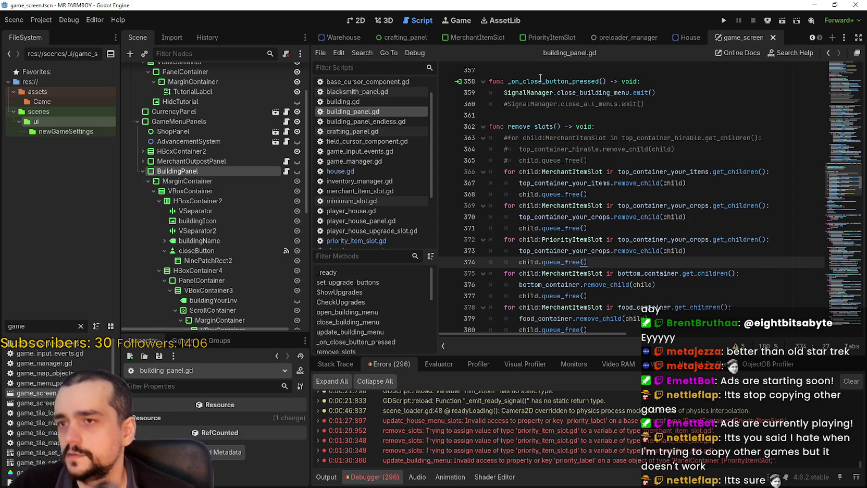
# Step: Rename the ProrityLabel node in the PriorityItemSlot scene to PriorityLabel
pyautogui.click(547, 36)
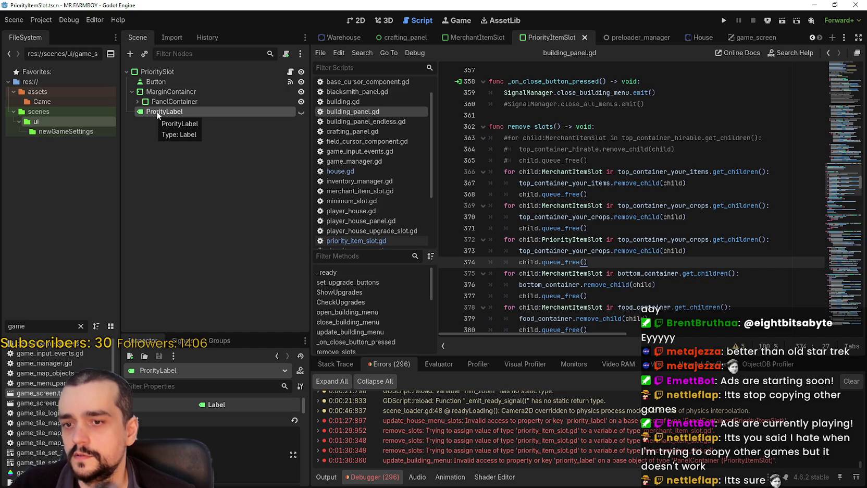
pyautogui.click(290, 72)
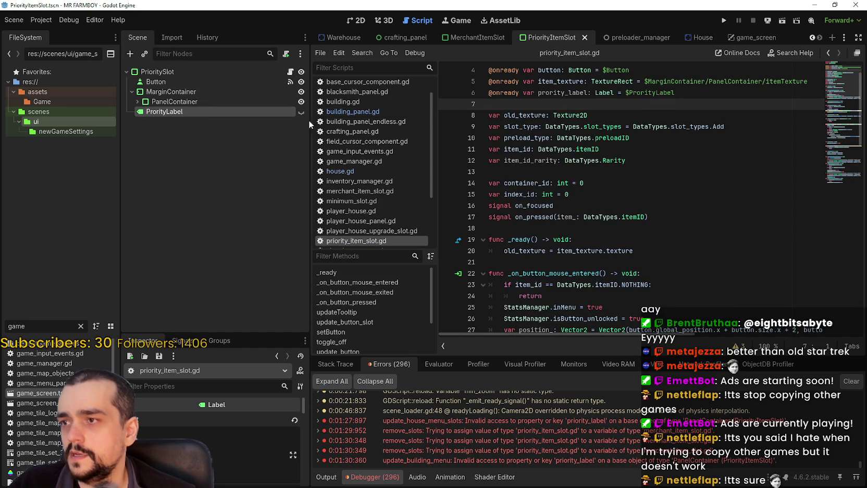
pyautogui.doubleClick(151, 111)
pyautogui.click(156, 112)
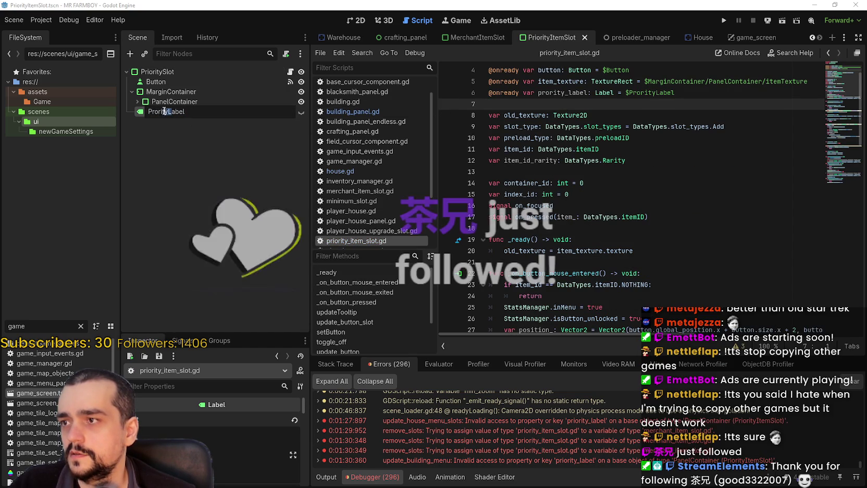
pyautogui.write('i')
pyautogui.hotkey('ctrl', 'z')
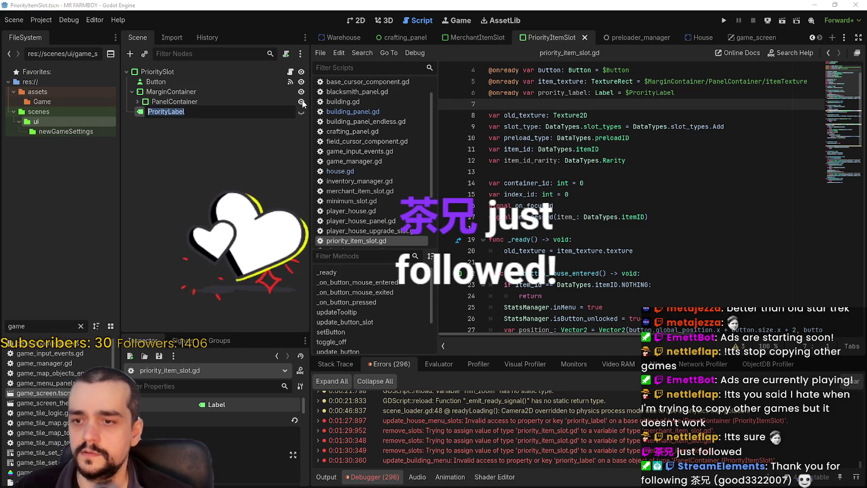
pyautogui.write('Pr')
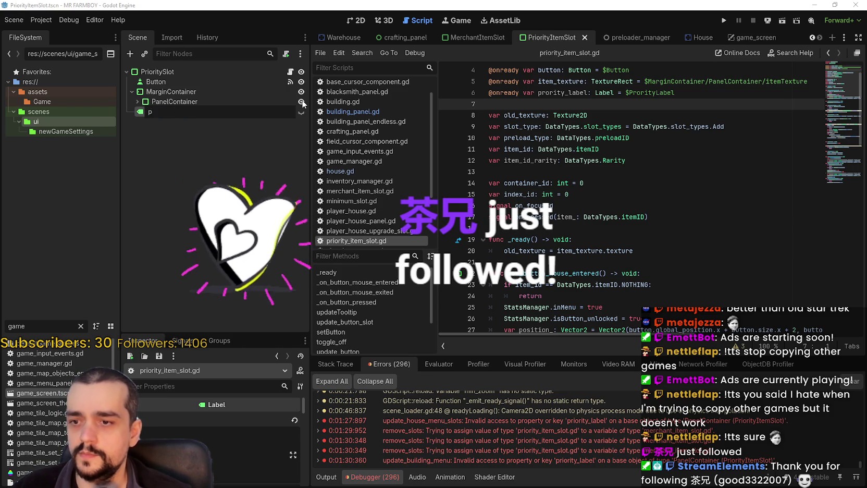
pyautogui.write('iority')
pyautogui.press('Return')
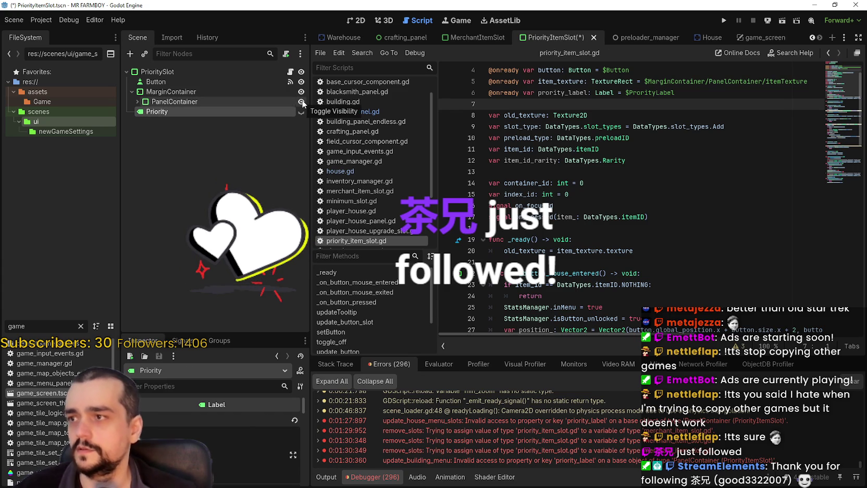
pyautogui.click(213, 113)
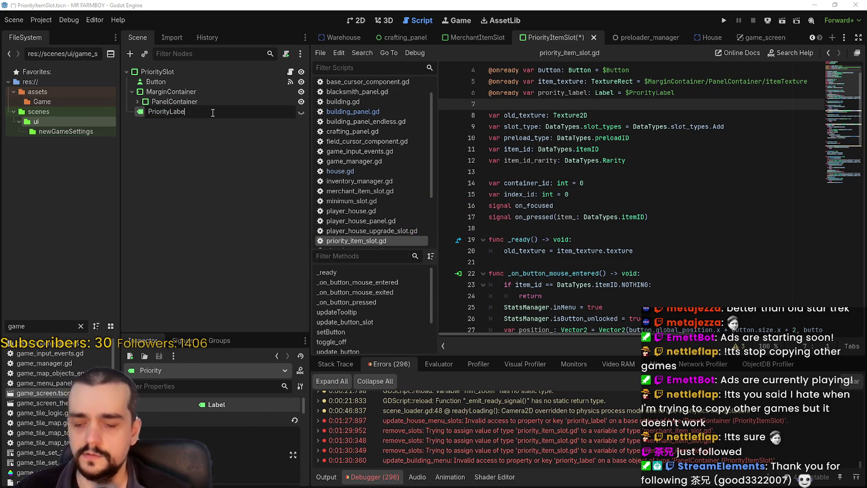
pyautogui.write('el')
pyautogui.press('Return')
# Step: Replace the misspelled prority_label with an onready priority_label for PriorityLabel, save, and run the game
pyautogui.moveTo(178, 113)
pyautogui.mouseDown()
pyautogui.moveTo(375, 121)
pyautogui.moveTo(587, 108)
pyautogui.mouseUp()
pyautogui.moveTo(677, 93); pyautogui.dragTo(489, 93)
pyautogui.press('BackSpace')
pyautogui.press('BackSpace')
pyautogui.click(554, 101)
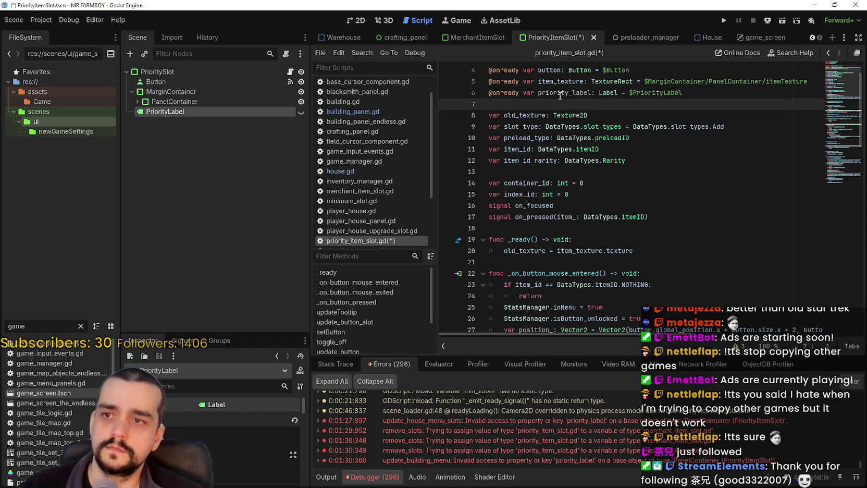
pyautogui.doubleClick(595, 94)
pyautogui.hotkey('ctrl', 's')
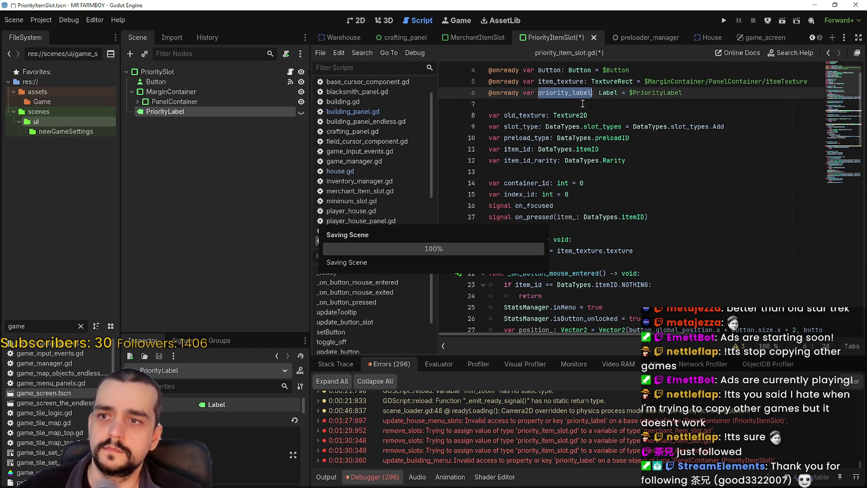
pyautogui.click(582, 103)
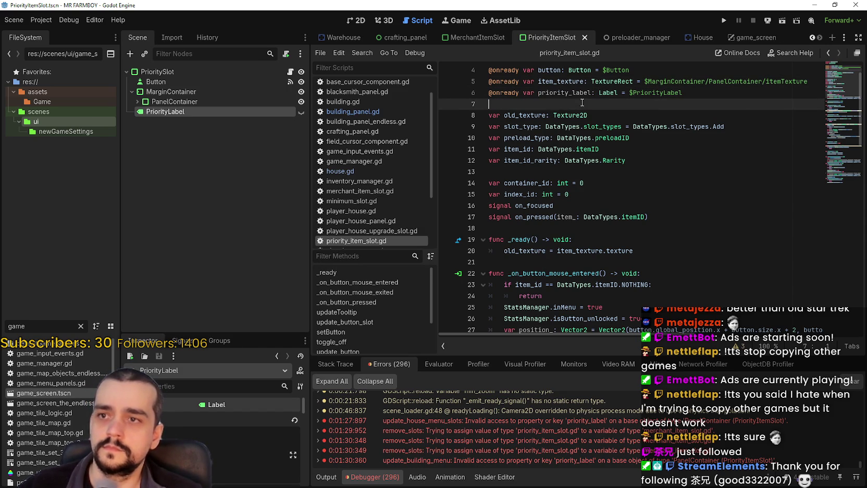
pyautogui.click(723, 21)
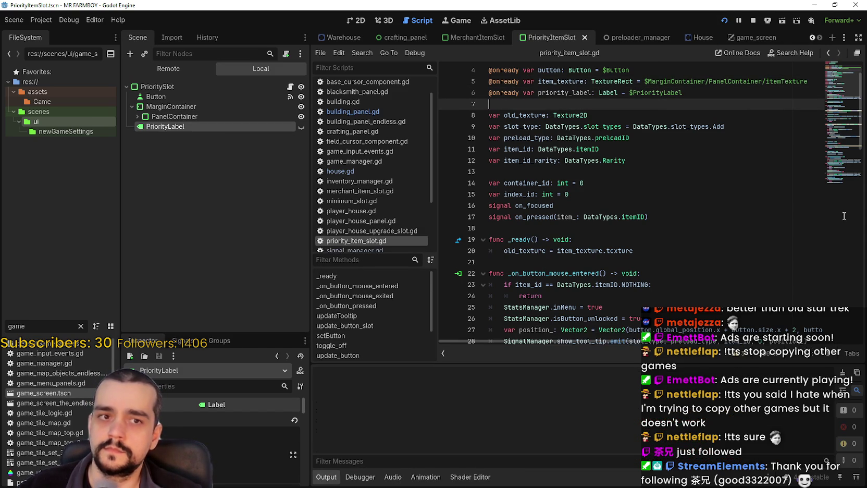
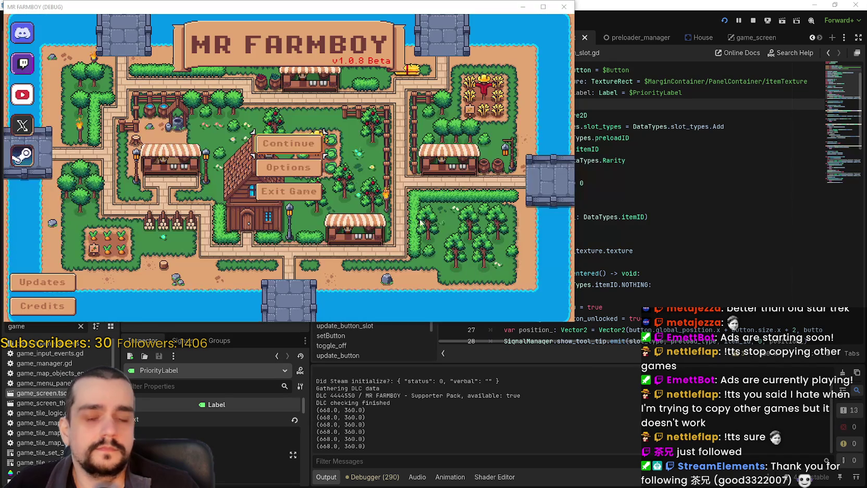
# Step: Continue from the save slot and open the middle house's House panel
pyautogui.click(270, 143)
pyautogui.click(242, 163)
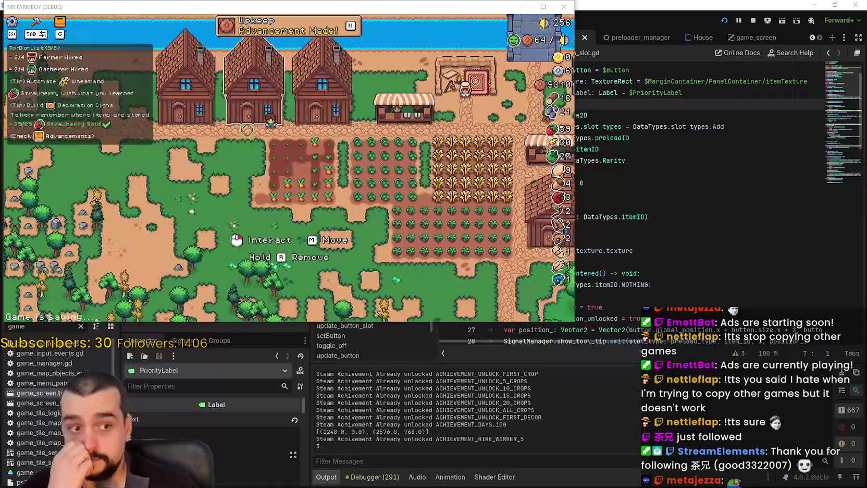
pyautogui.click(251, 120)
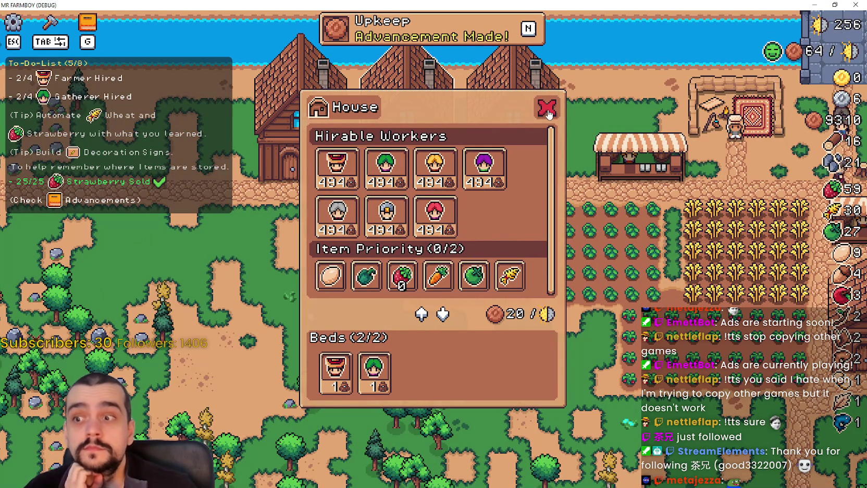
# Step: Reopen the House panel to recheck item priority and beds, then stop the debug run
pyautogui.click(547, 109)
pyautogui.click(512, 145)
pyautogui.scroll(-1, 416, 270)
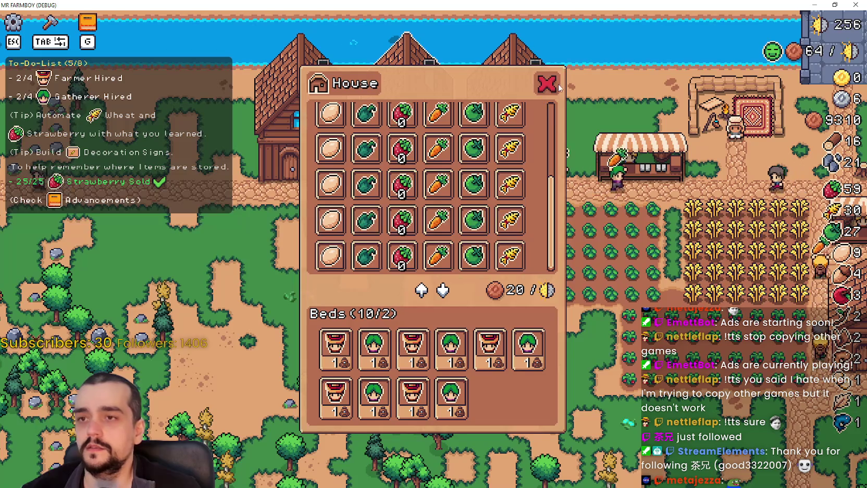
pyautogui.click(835, 5)
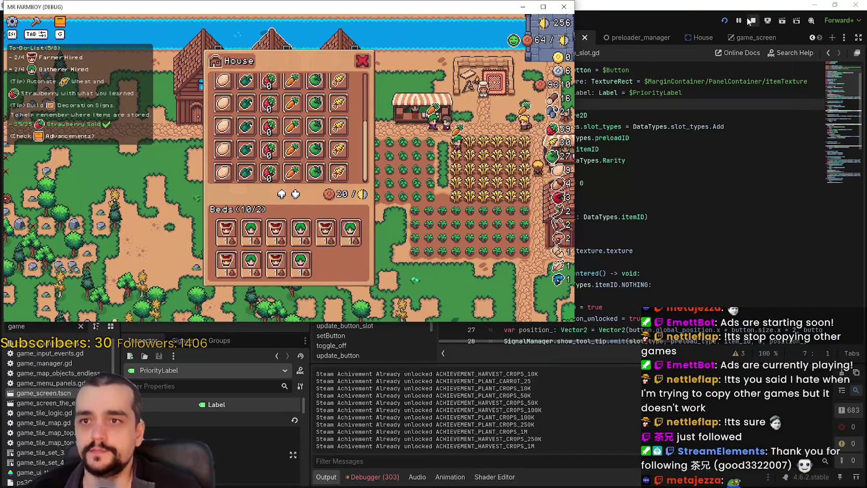
pyautogui.click(750, 21)
# Step: Jump from the Debugger's red remove_slots errors to building_panel.gd line 369
pyautogui.scroll(-5, 622, 207)
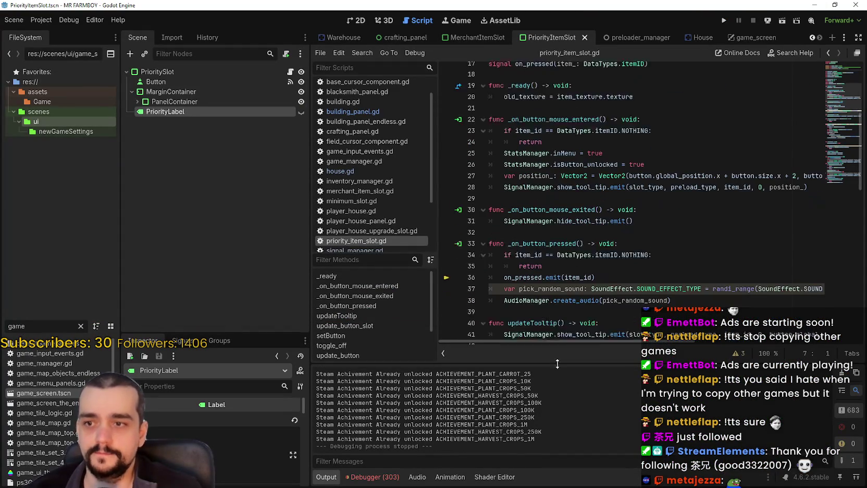
pyautogui.click(401, 475)
pyautogui.scroll(-10, 824, 462)
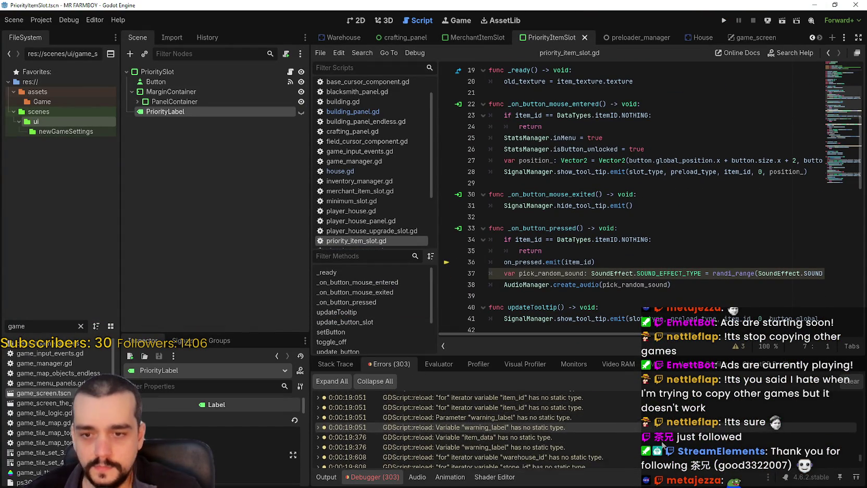
pyautogui.scroll(-10, 825, 463)
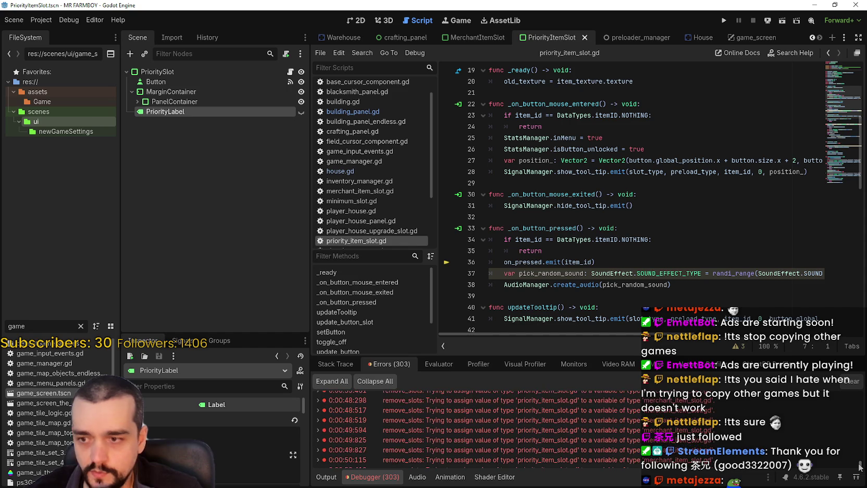
pyautogui.scroll(2, 652, 433)
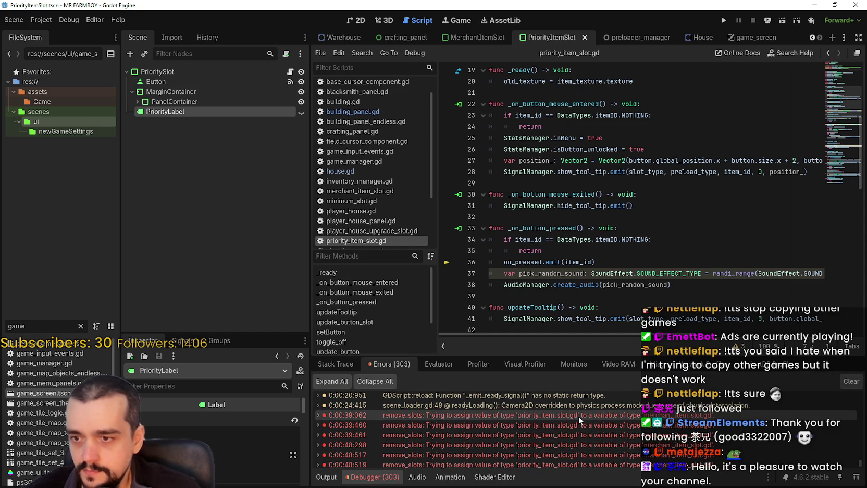
pyautogui.moveTo(578, 416)
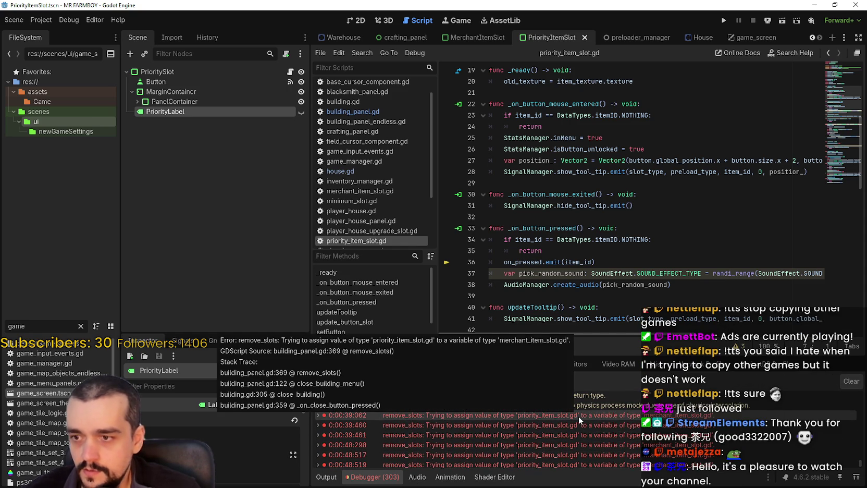
pyautogui.doubleClick(513, 415)
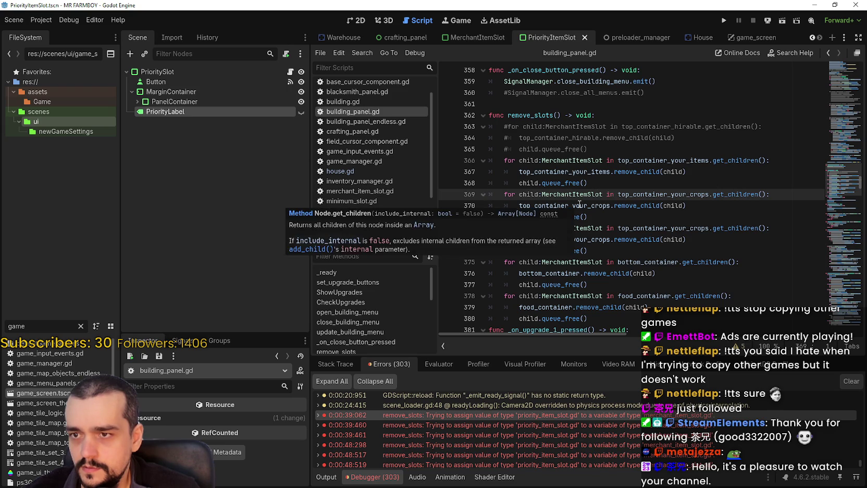
pyautogui.doubleClick(588, 195)
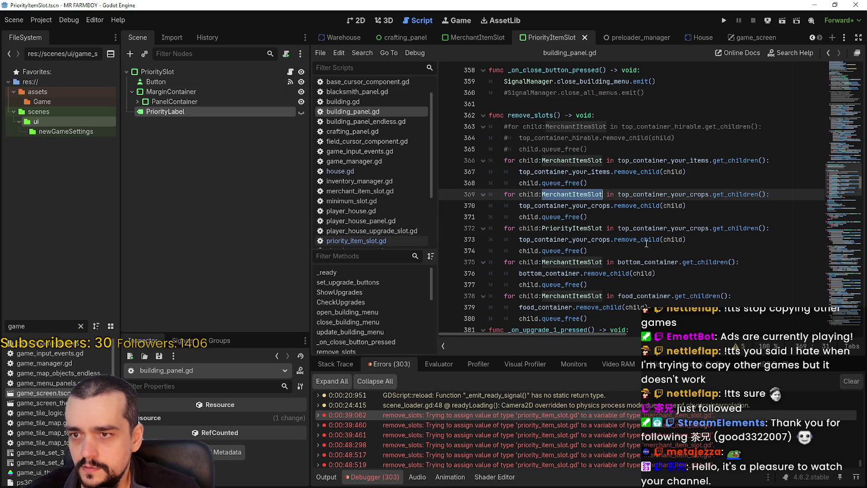
pyautogui.moveTo(616, 242)
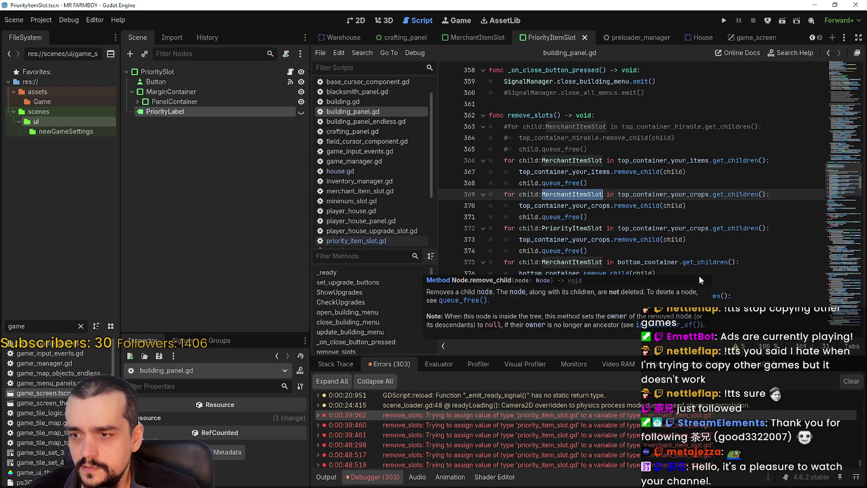
pyautogui.moveTo(660, 243)
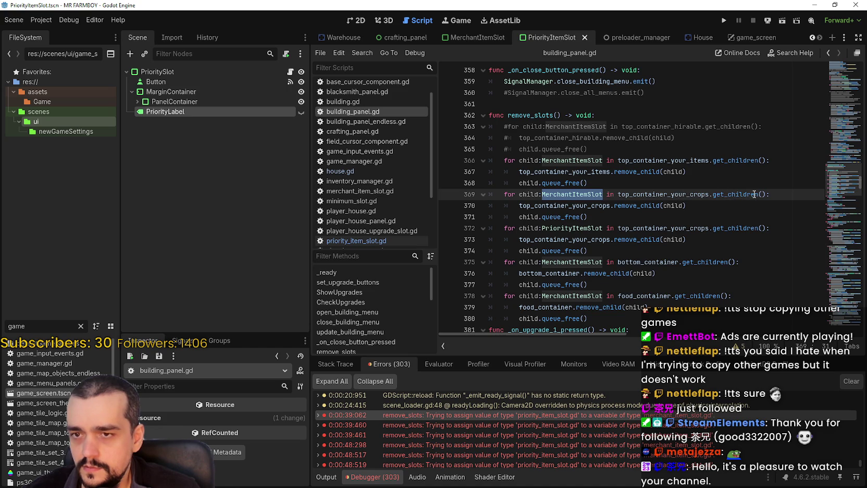
pyautogui.click(589, 218)
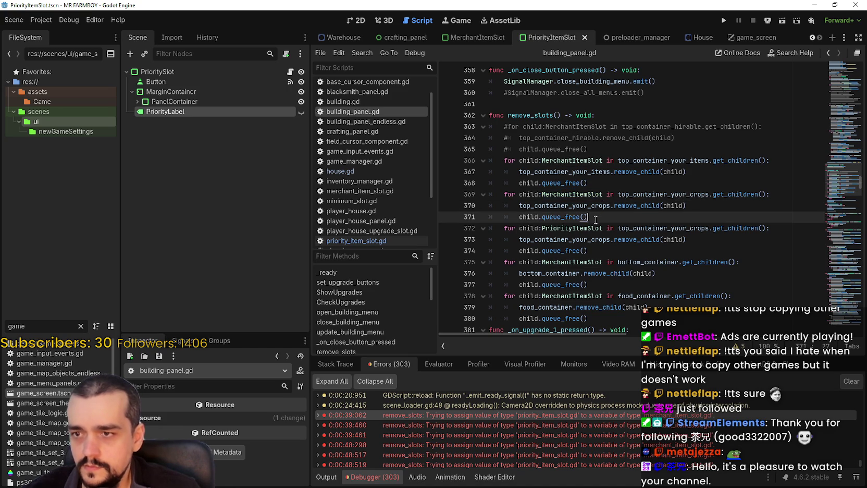
pyautogui.doubleClick(590, 227)
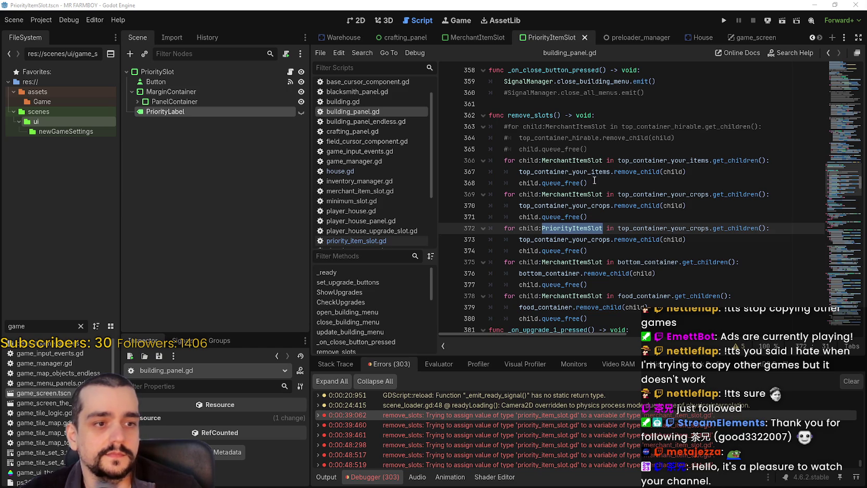
pyautogui.click(605, 250)
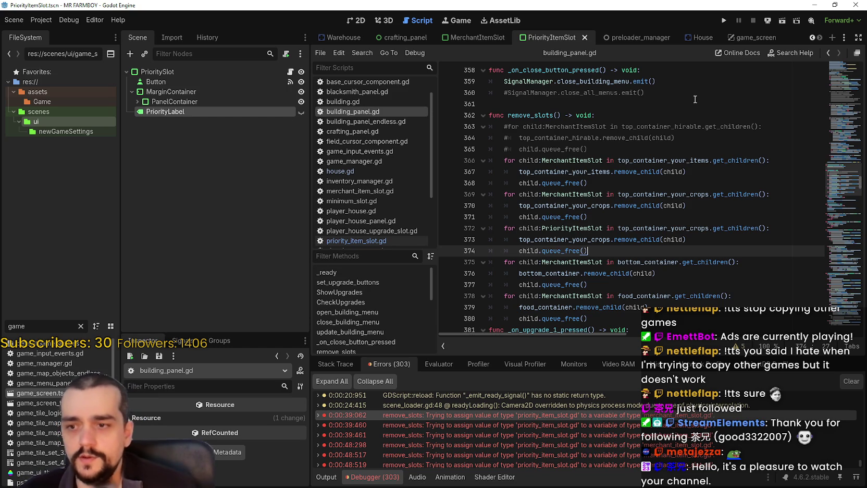
pyautogui.click(488, 416)
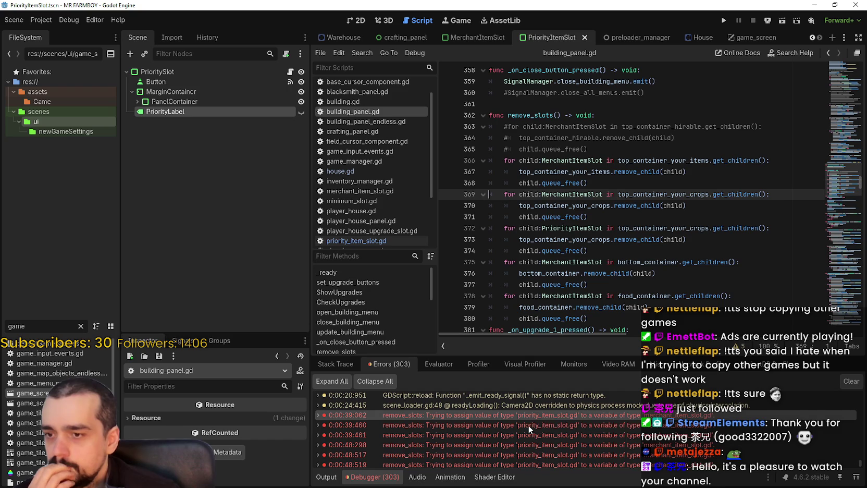
pyautogui.doubleClick(488, 415)
pyautogui.moveTo(609, 217)
pyautogui.mouseDown()
pyautogui.moveTo(594, 206)
pyautogui.moveTo(469, 193)
pyautogui.mouseUp()
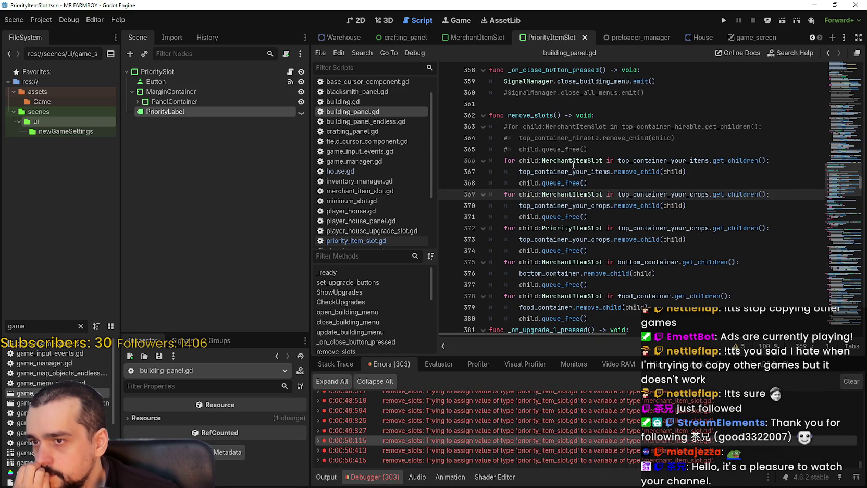
pyautogui.click(601, 429)
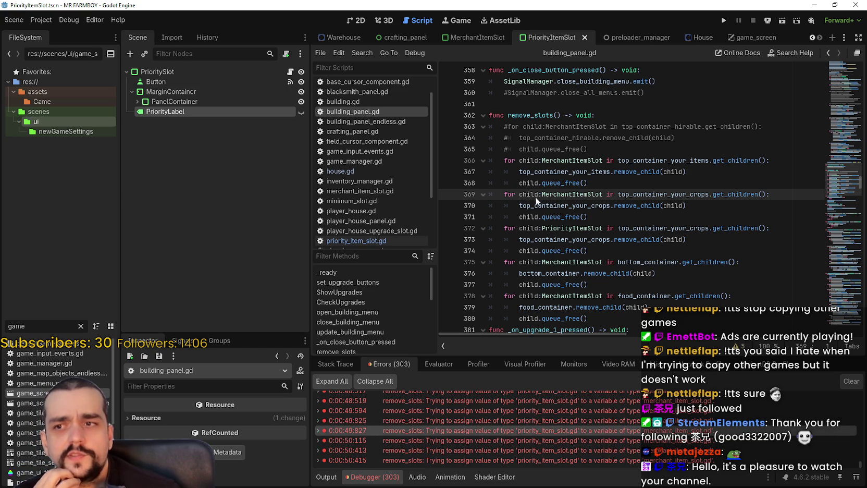
# Step: Select all of remove_slots, lines 362–380, including its MerchantItemSlot and PriorityItemSlot loops
pyautogui.moveTo(618, 214)
pyautogui.mouseDown()
pyautogui.moveTo(426, 181)
pyautogui.moveTo(428, 191)
pyautogui.mouseUp()
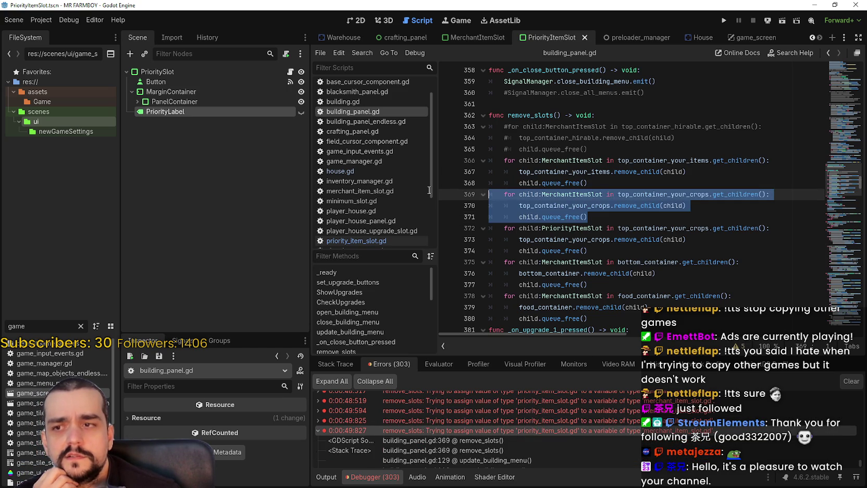
pyautogui.scroll(1, 410, 421)
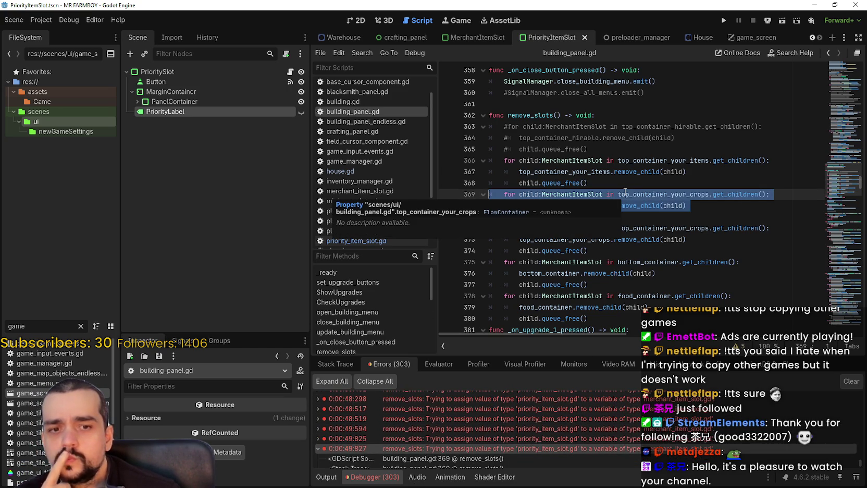
pyautogui.click(655, 214)
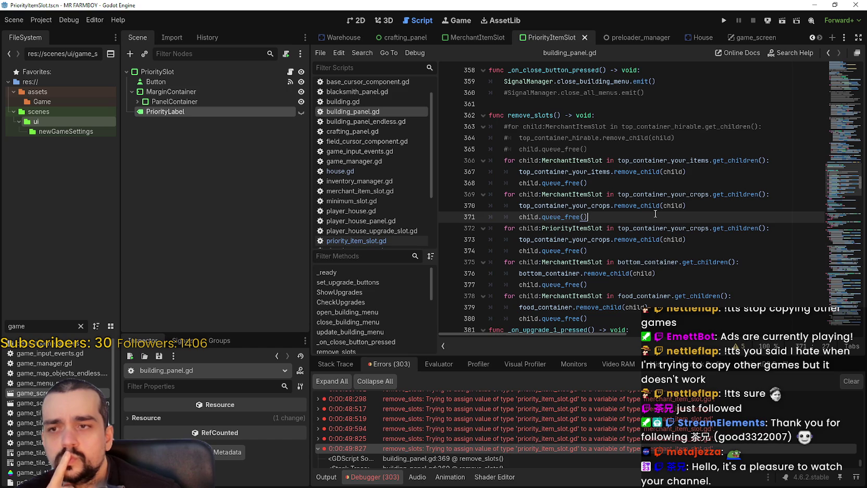
pyautogui.click(555, 194)
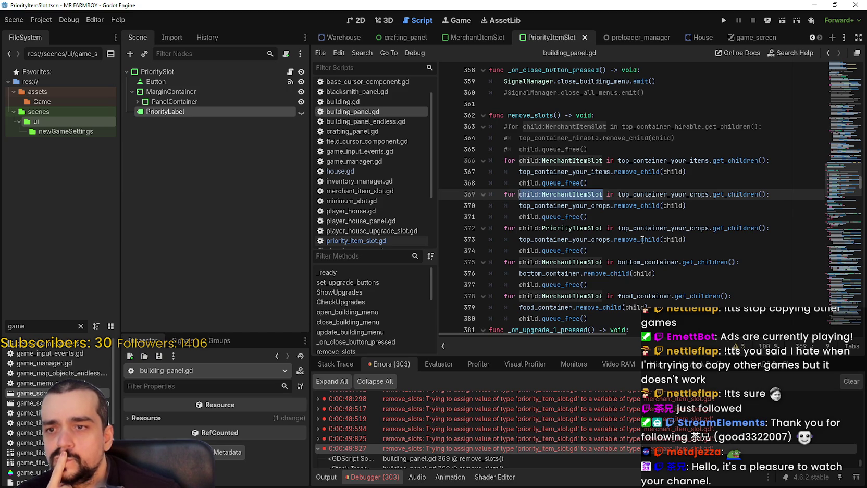
pyautogui.press('Down')
pyautogui.press('Down')
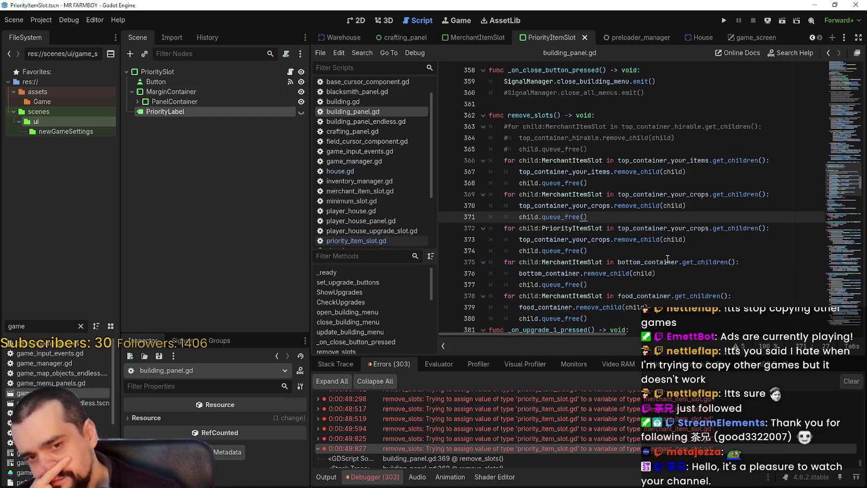
pyautogui.click(615, 241)
pyautogui.moveTo(592, 253)
pyautogui.mouseDown()
pyautogui.moveTo(489, 240)
pyautogui.moveTo(490, 230)
pyautogui.mouseUp()
pyautogui.scroll(-3, 597, 256)
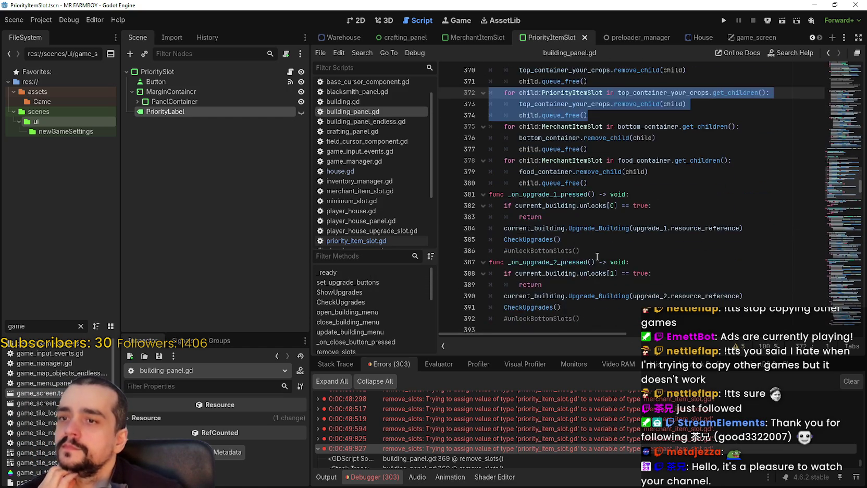
pyautogui.scroll(3, 596, 256)
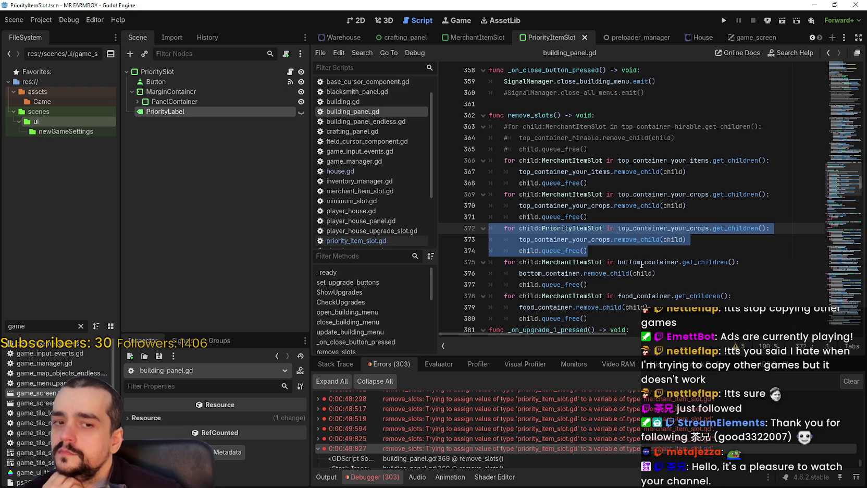
pyautogui.scroll(-2, 616, 267)
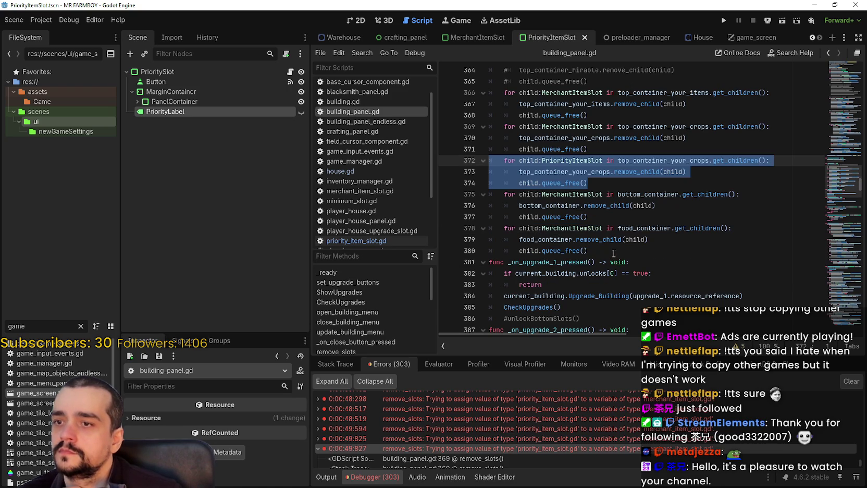
pyautogui.moveTo(613, 253)
pyautogui.mouseDown()
pyautogui.moveTo(612, 236)
pyautogui.moveTo(521, 194)
pyautogui.moveTo(488, 116)
pyautogui.mouseUp()
pyautogui.hotkey('ctrl', 'c')
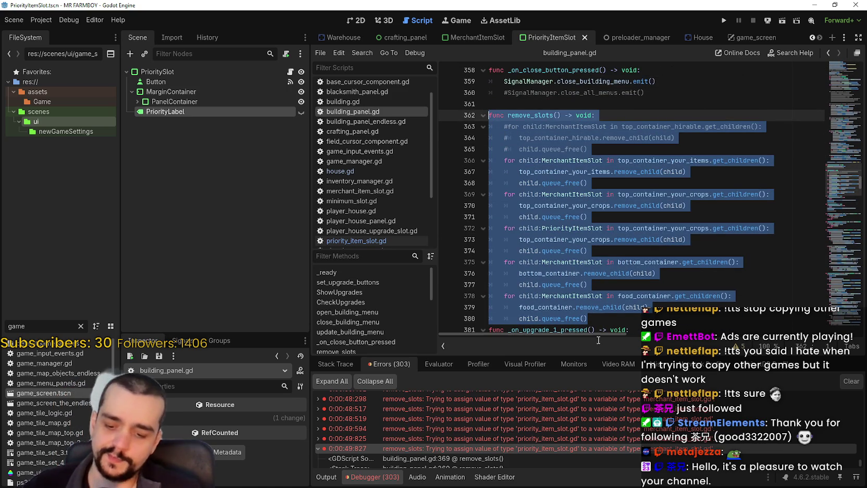
# Step: Paste a copy of remove_slots on a new line below the original function
pyautogui.click(616, 317)
pyautogui.press('Return')
pyautogui.moveTo(454, 317); pyautogui.dragTo(559, 328)
pyautogui.click(543, 326)
pyautogui.hotkey('shift', 'Home')
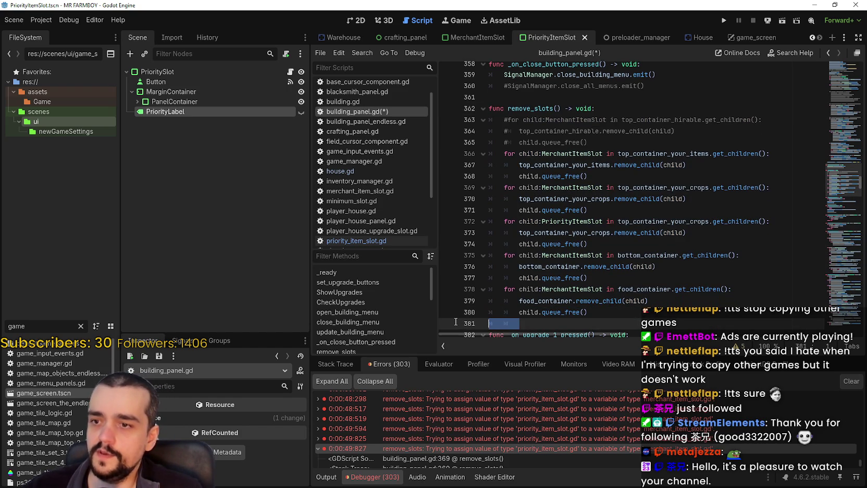
pyautogui.hotkey('ctrl', 'v')
# Step: Rename the copy to remove_house_slots and delete its commented-out loop lines
pyautogui.click(539, 119)
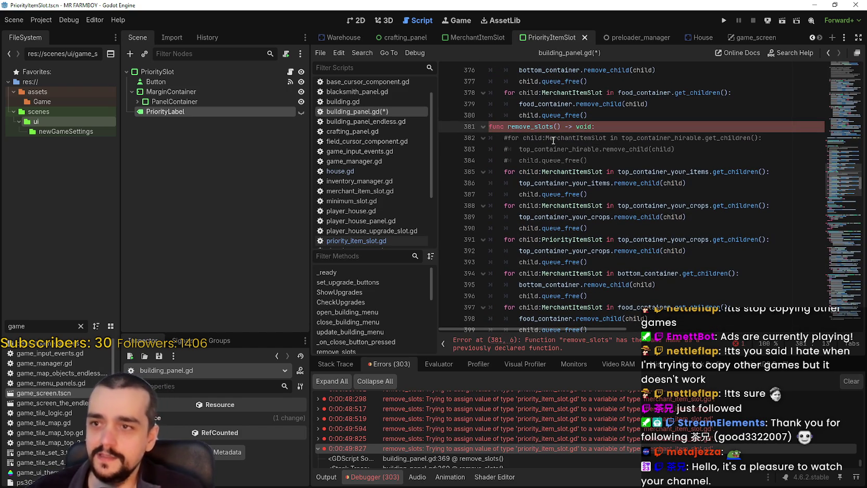
pyautogui.write('_')
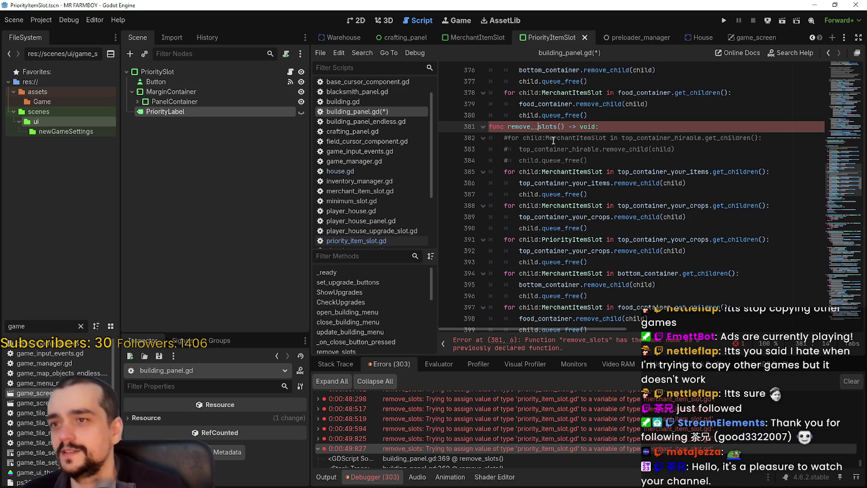
pyautogui.write('house')
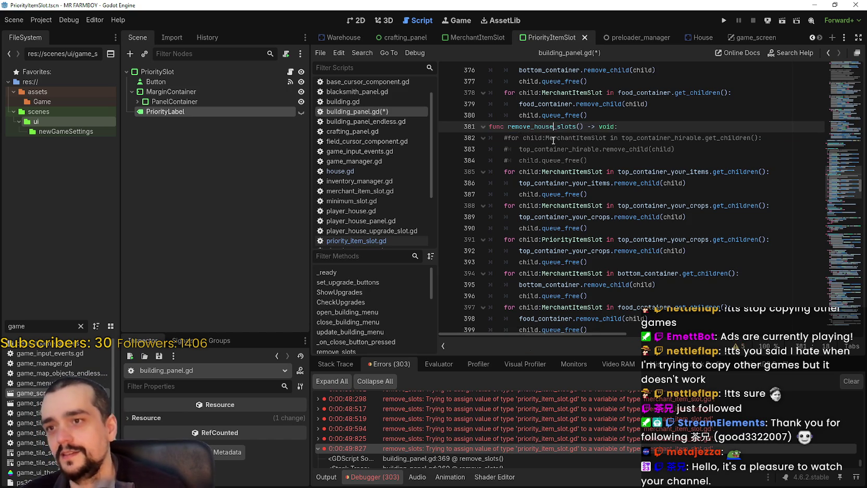
pyautogui.scroll(4, 581, 164)
pyautogui.moveTo(602, 295)
pyautogui.mouseDown()
pyautogui.moveTo(594, 295)
pyautogui.moveTo(618, 262)
pyautogui.mouseUp()
pyautogui.press('BackSpace')
pyautogui.scroll(3, 609, 247)
# Step: Try deleting the MerchantItemSlot crops loop from remove_slots, then undo it
pyautogui.click(641, 249)
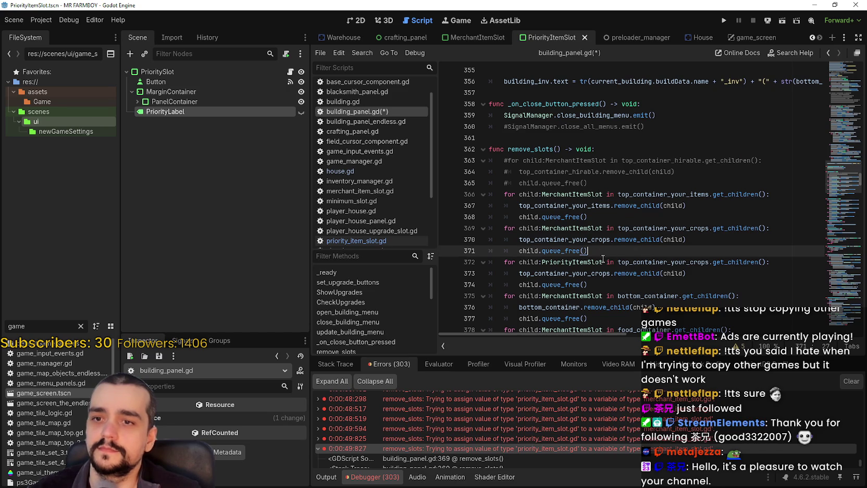
pyautogui.keyDown('shift'); pyautogui.click(465, 232); pyautogui.keyUp('shift')
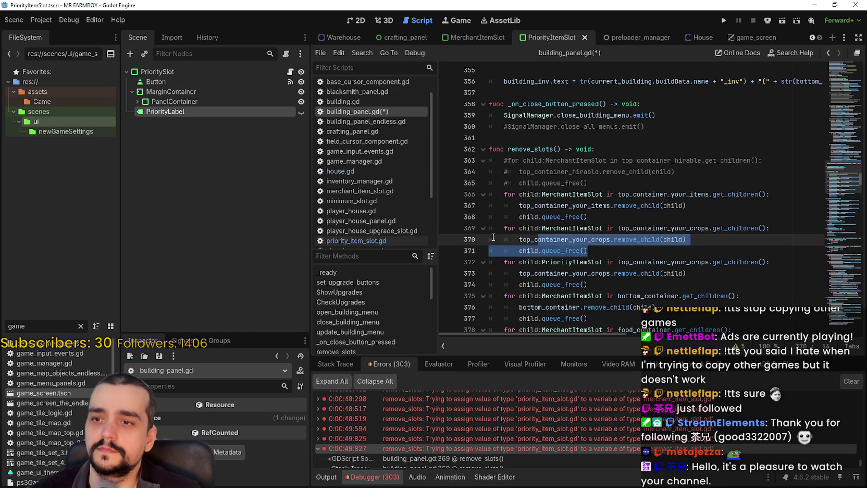
pyautogui.press('BackSpace')
pyautogui.press('BackSpace')
pyautogui.press('Down')
pyautogui.press('Down')
pyautogui.press('Down')
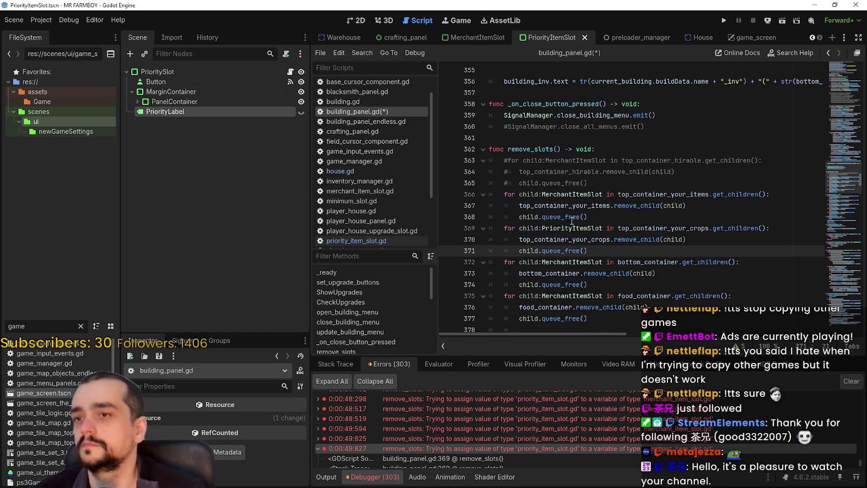
pyautogui.scroll(-2, 569, 206)
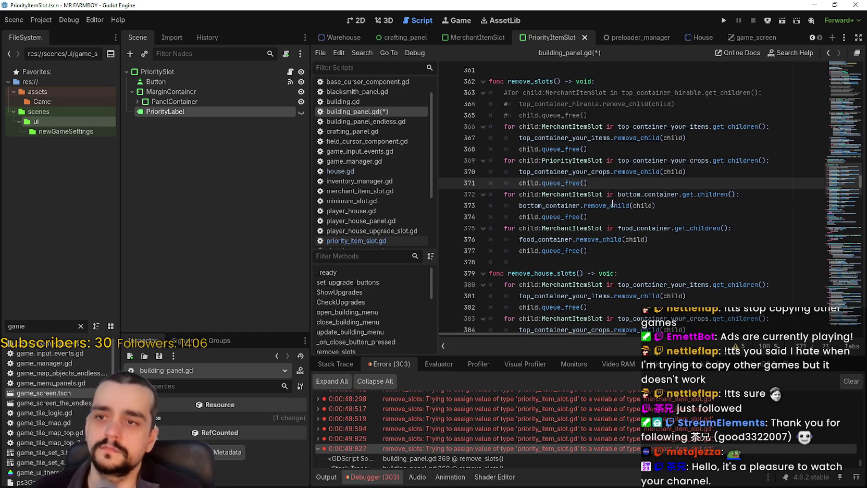
pyautogui.hotkey('ctrl', 'z')
pyautogui.click(606, 221)
# Step: Take the PriorityItemSlot crops loop out of remove_slots
pyautogui.keyDown('shift'); pyautogui.click(491, 194); pyautogui.keyUp('shift')
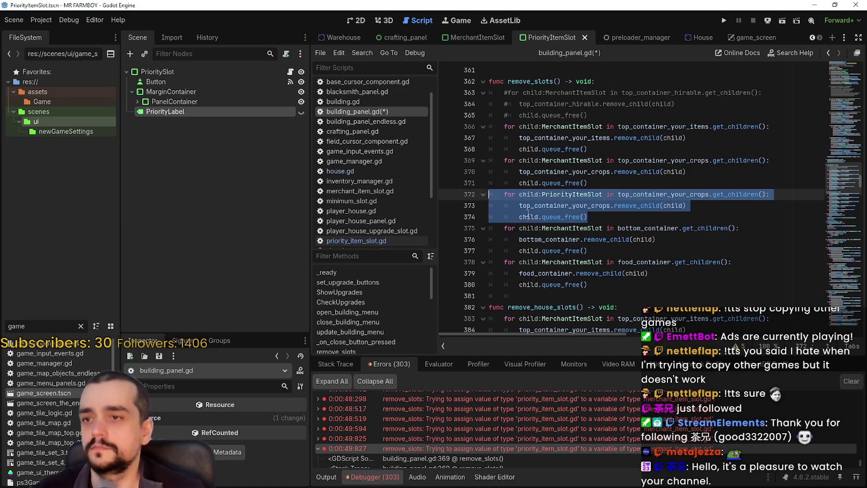
pyautogui.click(556, 222)
pyautogui.hotkey('shift', 'End')
pyautogui.press('Delete')
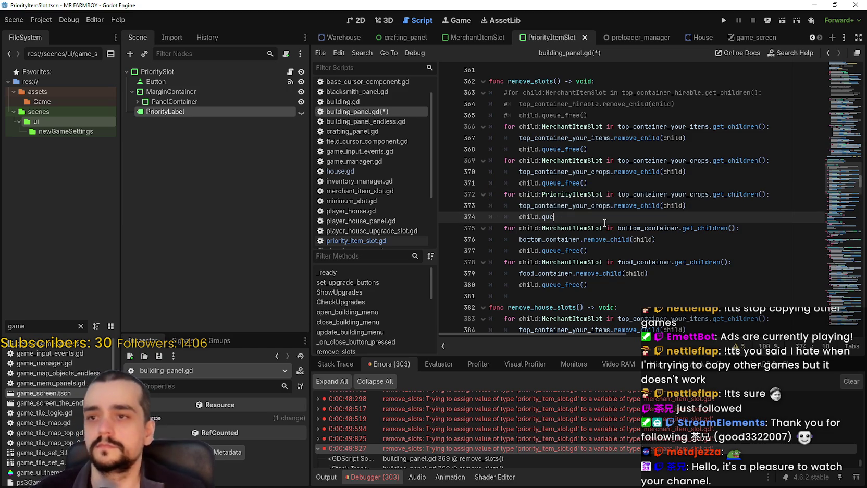
pyautogui.hotkey('ctrl', 'z')
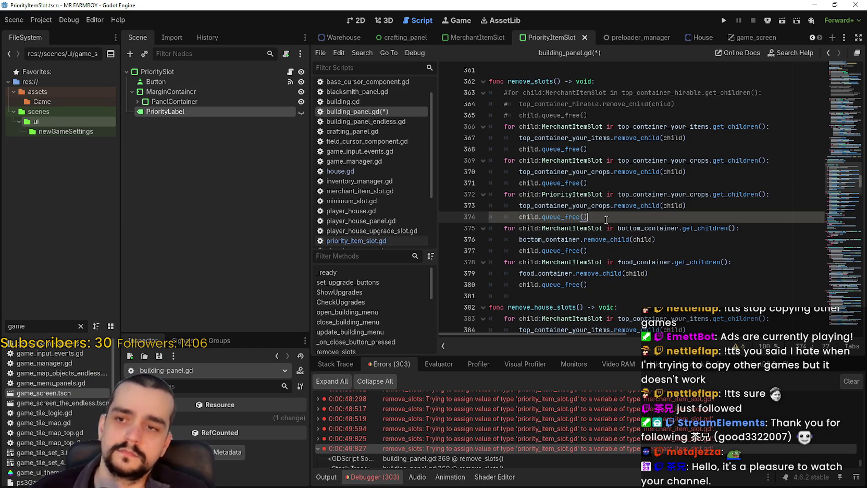
pyautogui.keyDown('shift'); pyautogui.click(519, 194); pyautogui.keyUp('shift')
pyautogui.keyDown('shift'); pyautogui.click(488, 198); pyautogui.keyUp('shift')
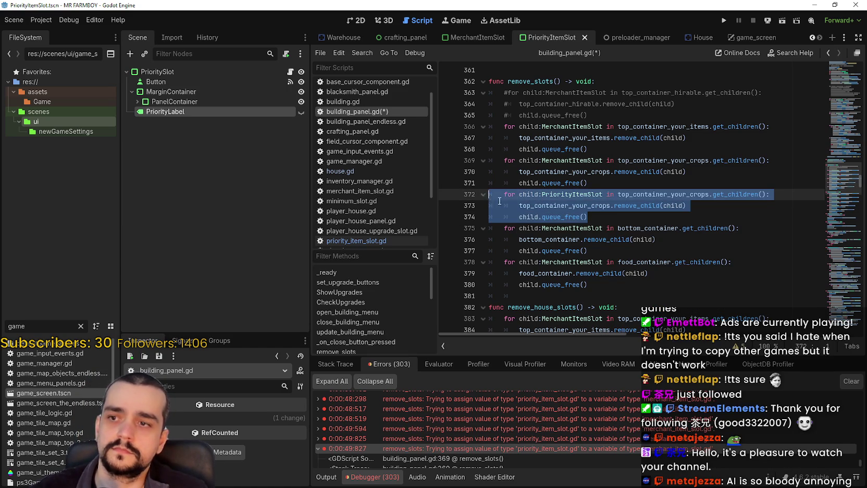
pyautogui.hotkey('ctrl', 'z')
pyautogui.hotkey('ctrl', 'z')
pyautogui.hotkey('ctrl', 'z')
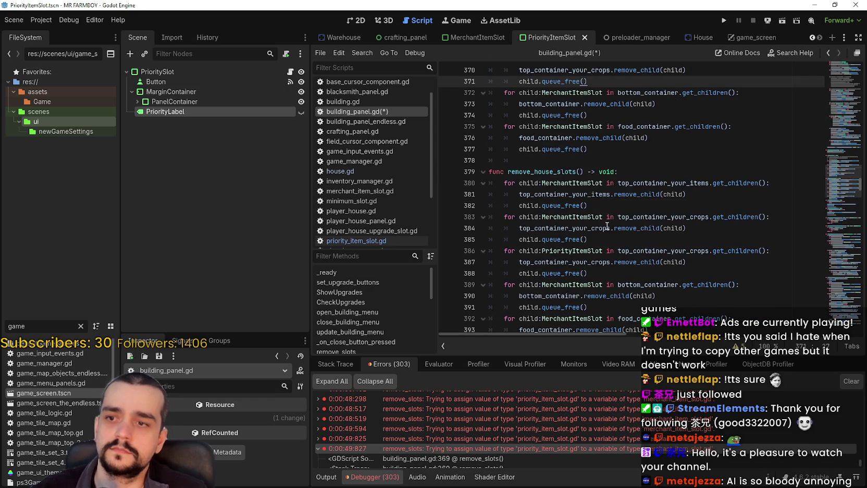
# Step: Delete the MerchantItemSlot crops loop from remove_house_slots
pyautogui.click(603, 251)
pyautogui.click(588, 240)
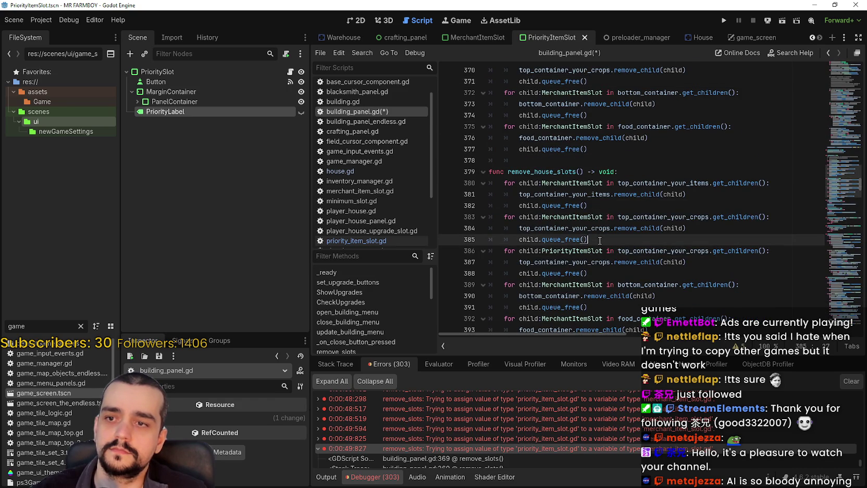
pyautogui.hotkey('shift', 'Up')
pyautogui.hotkey('shift', 'Up')
pyautogui.hotkey('shift', 'Up')
pyautogui.press('Delete')
pyautogui.click(622, 243)
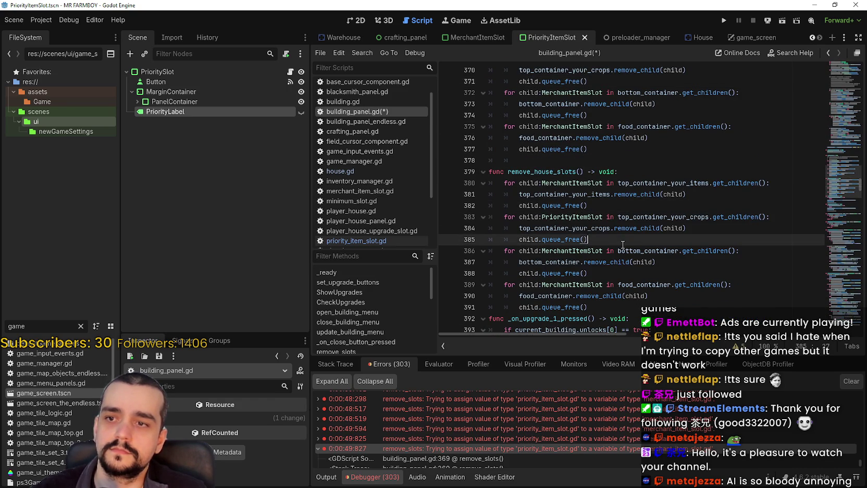
# Step: Check the remove_house_slots declaration and save building_panel.gd
pyautogui.click(558, 170)
pyautogui.doubleClick(563, 172)
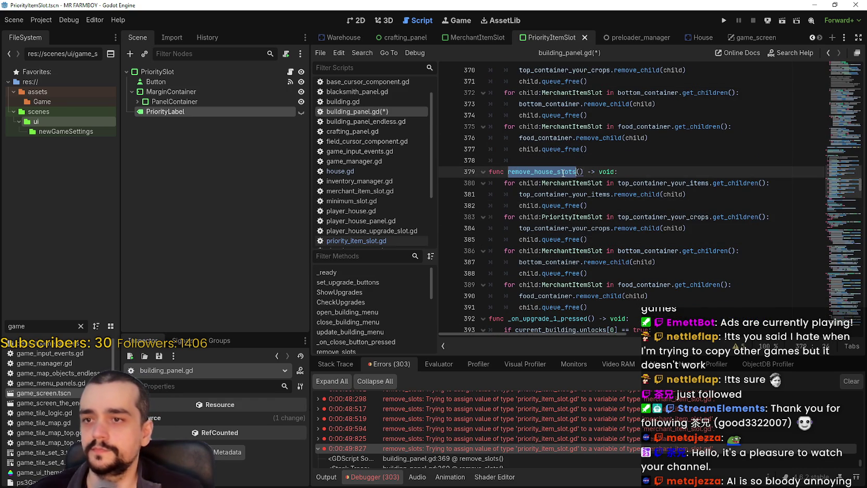
pyautogui.click(709, 217)
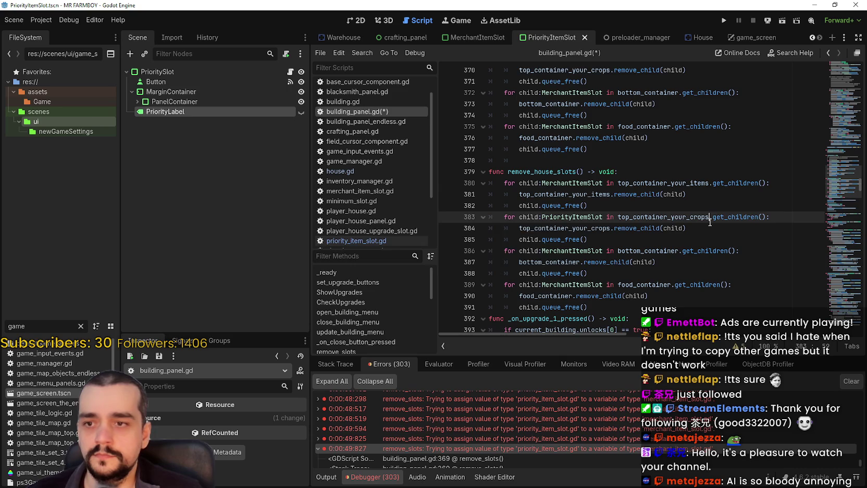
pyautogui.hotkey('ctrl', 's')
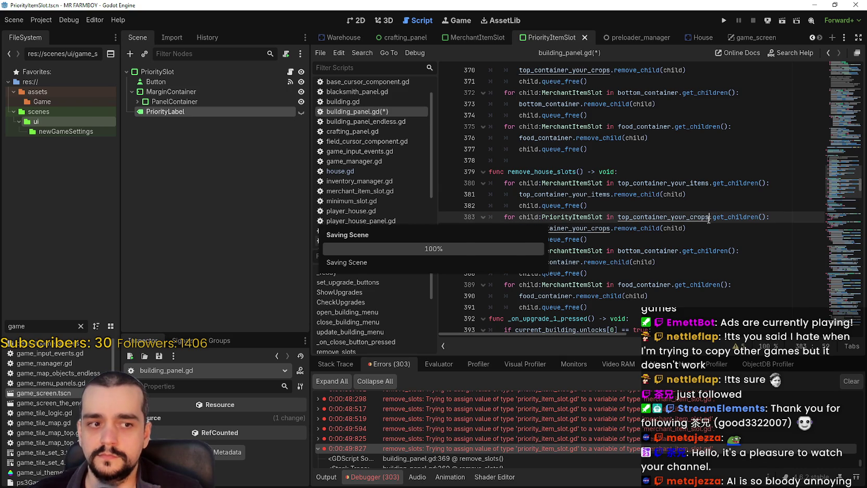
pyautogui.moveTo(839, 179)
pyautogui.mouseDown()
pyautogui.moveTo(840, 198)
pyautogui.moveTo(839, 190)
pyautogui.mouseUp()
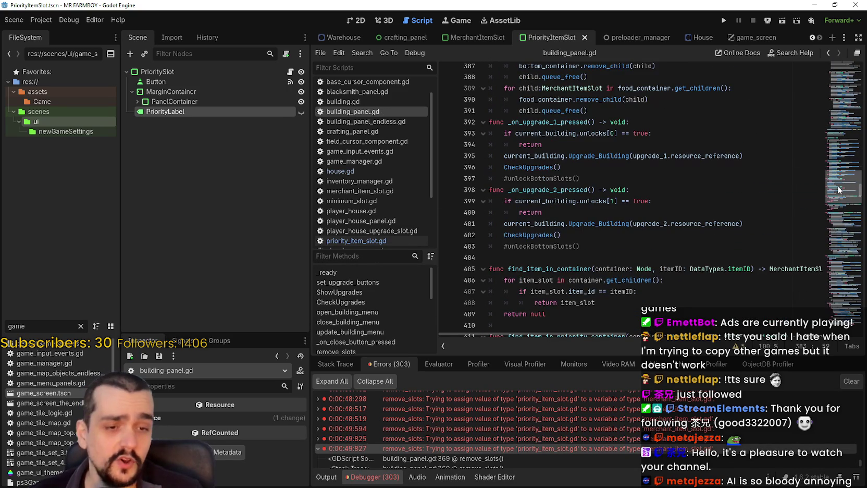
pyautogui.moveTo(839, 190)
pyautogui.mouseDown()
pyautogui.moveTo(848, 253)
pyautogui.moveTo(838, 134)
pyautogui.moveTo(845, 108)
pyautogui.moveTo(832, 114)
pyautogui.mouseUp()
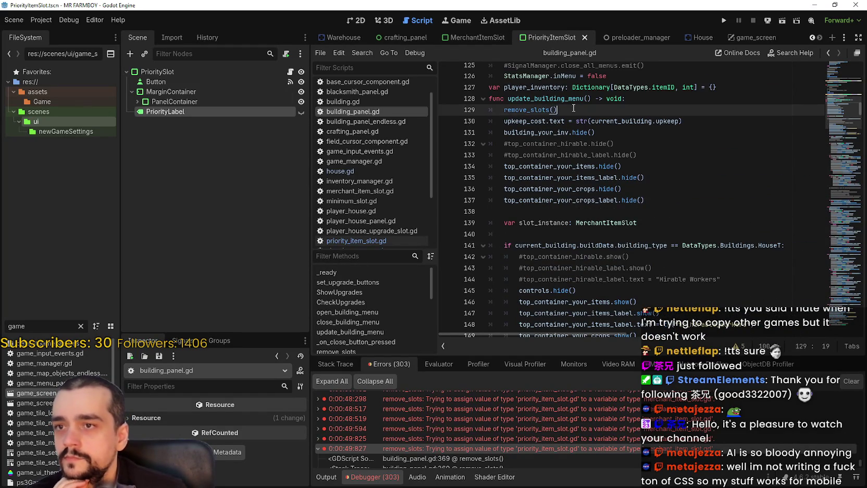
pyautogui.click(645, 102)
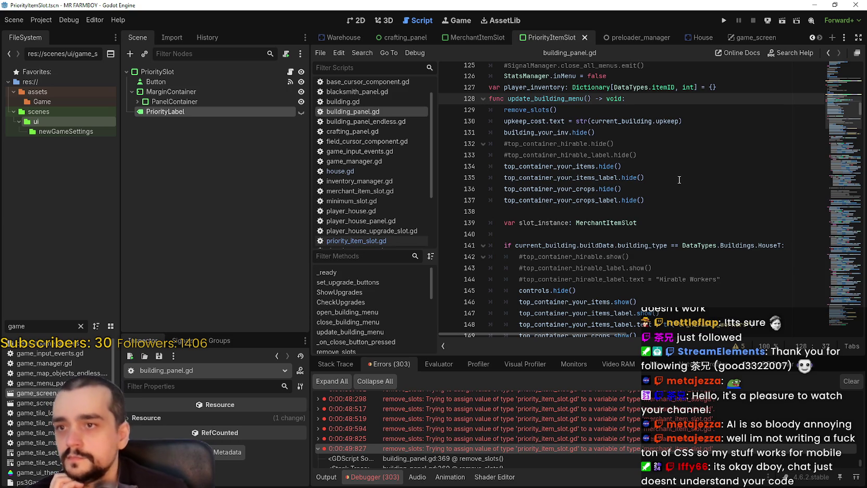
pyautogui.scroll(1, 677, 177)
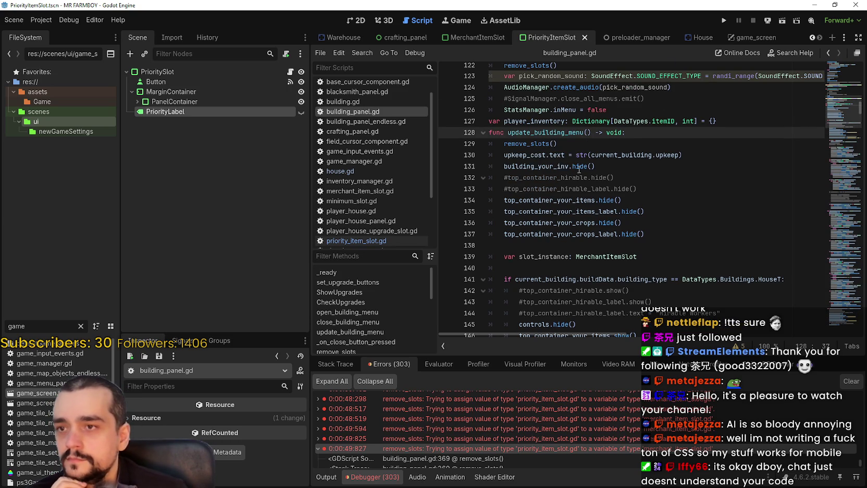
pyautogui.doubleClick(553, 144)
pyautogui.scroll(2, 658, 229)
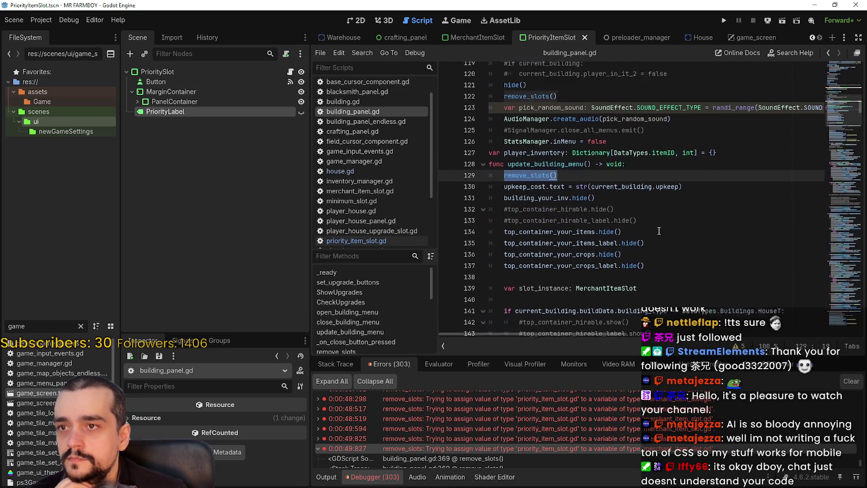
pyautogui.scroll(-2, 636, 245)
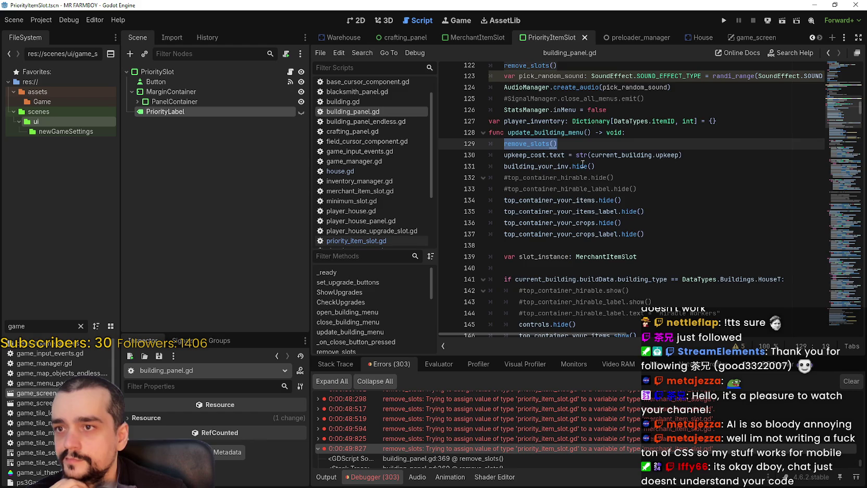
pyautogui.scroll(3, 615, 209)
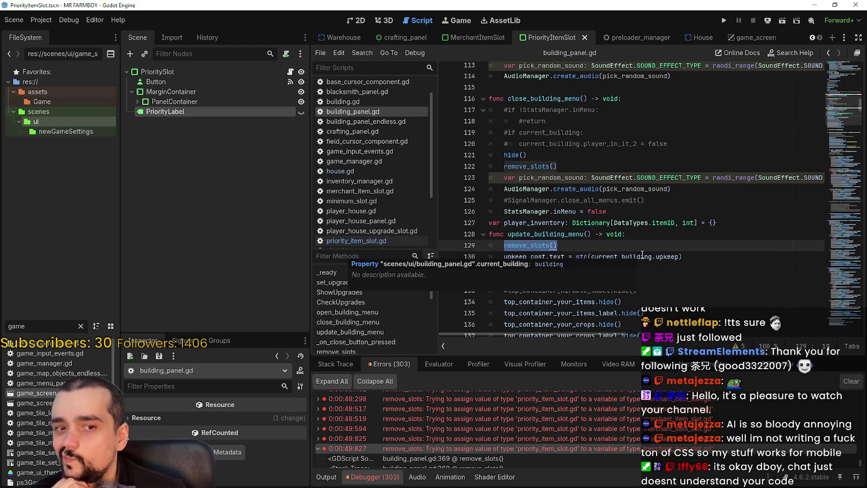
pyautogui.moveTo(504, 154); pyautogui.dragTo(610, 190)
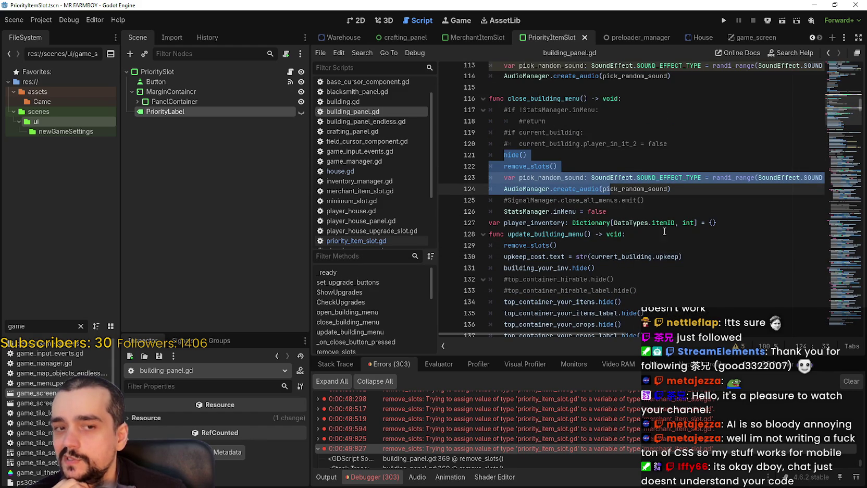
pyautogui.scroll(9, 635, 211)
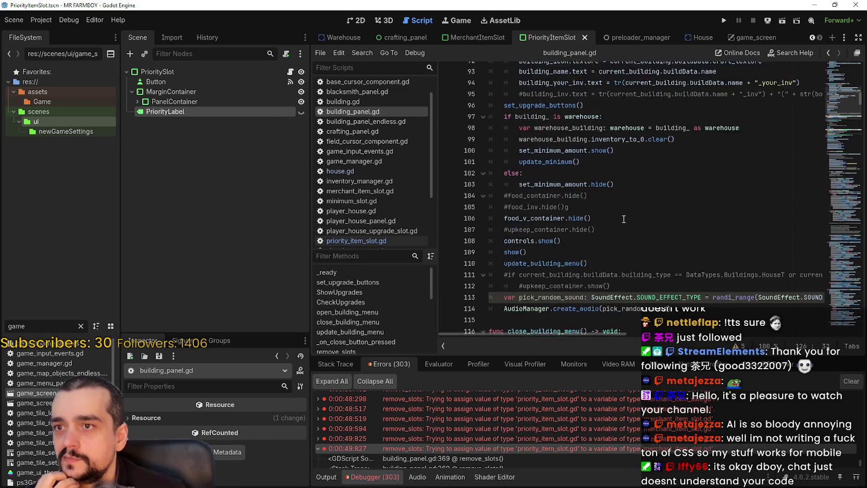
pyautogui.click(834, 167)
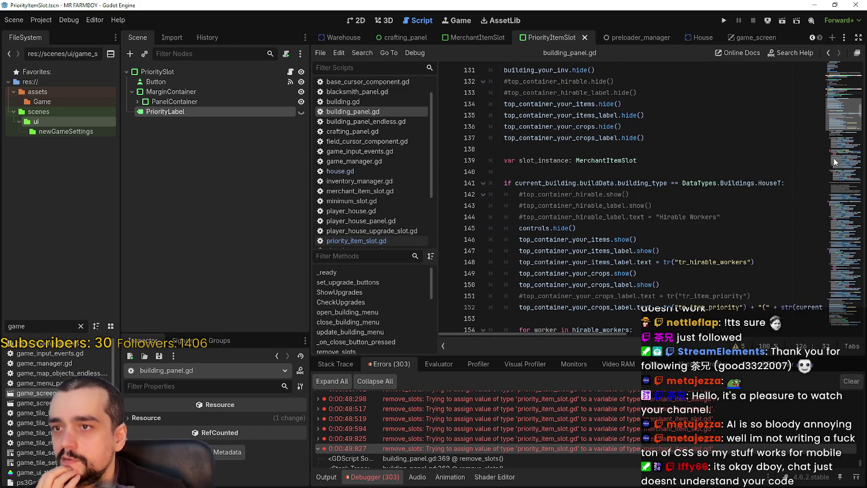
pyautogui.scroll(4, 835, 115)
pyautogui.scroll(6, 836, 115)
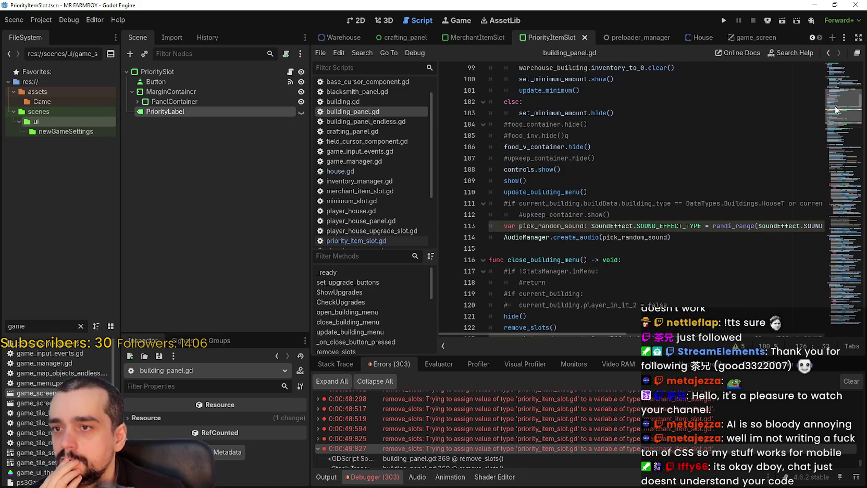
pyautogui.scroll(6, 836, 107)
pyautogui.scroll(12, 838, 104)
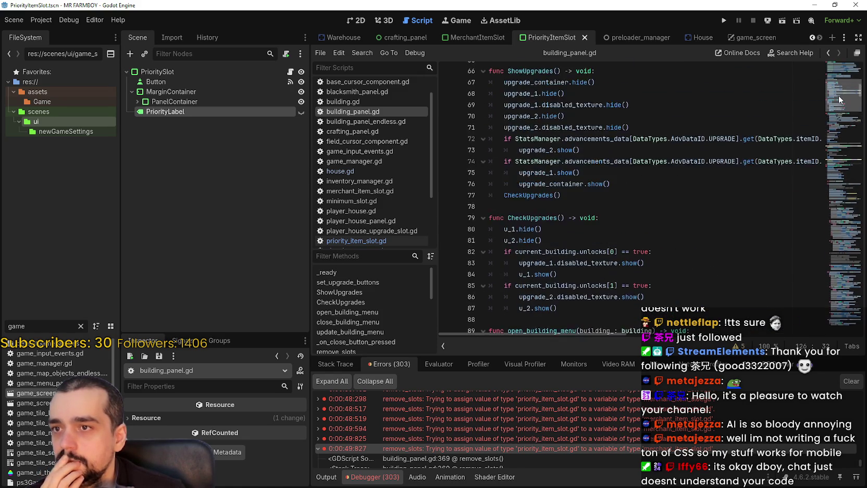
pyautogui.scroll(-20, 840, 110)
pyautogui.scroll(-11, 841, 115)
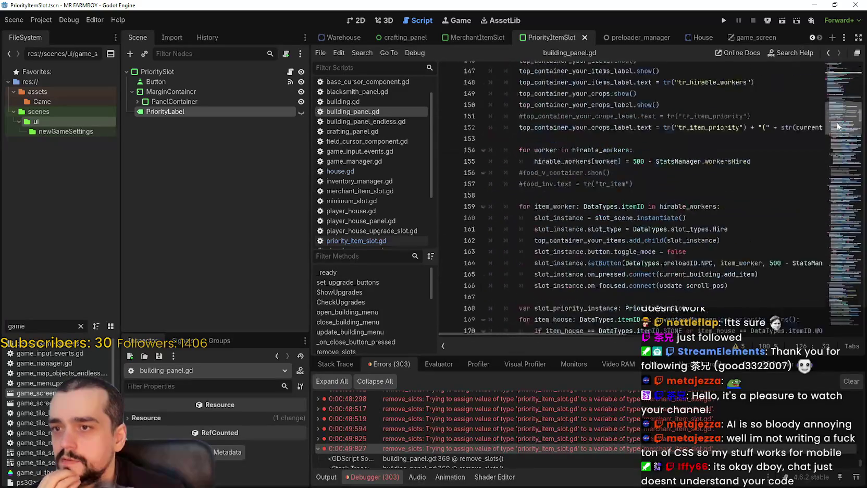
pyautogui.scroll(-20, 840, 140)
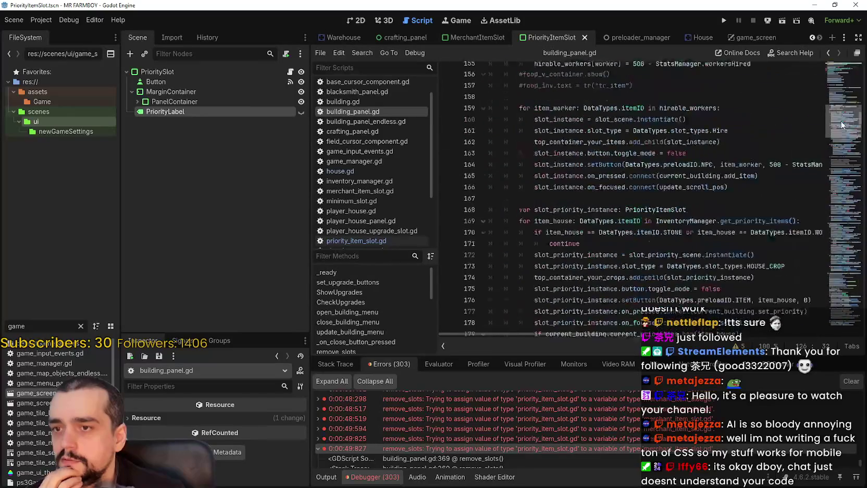
pyautogui.moveTo(839, 158); pyautogui.dragTo(838, 191)
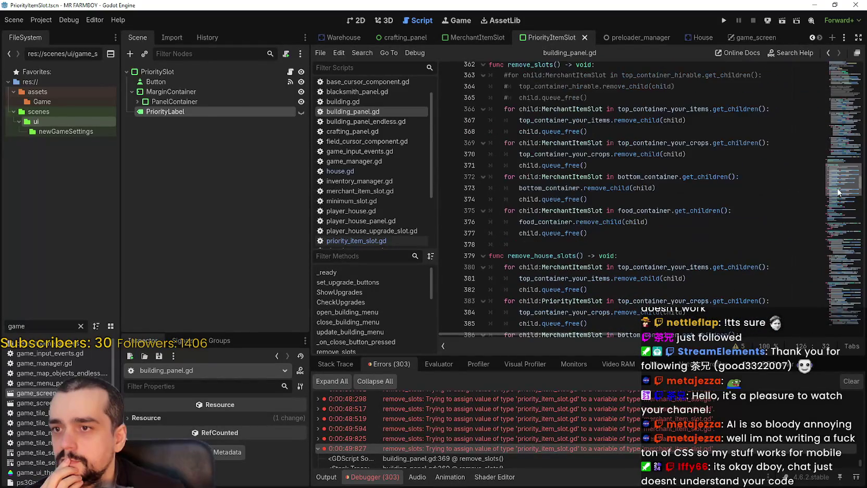
# Step: Select every line of remove_house_slots and delete it, leaving _on_upgrade_1_pressed after remove_slots
pyautogui.scroll(2, 591, 188)
pyautogui.click(591, 188)
pyautogui.moveTo(591, 189); pyautogui.dragTo(620, 245)
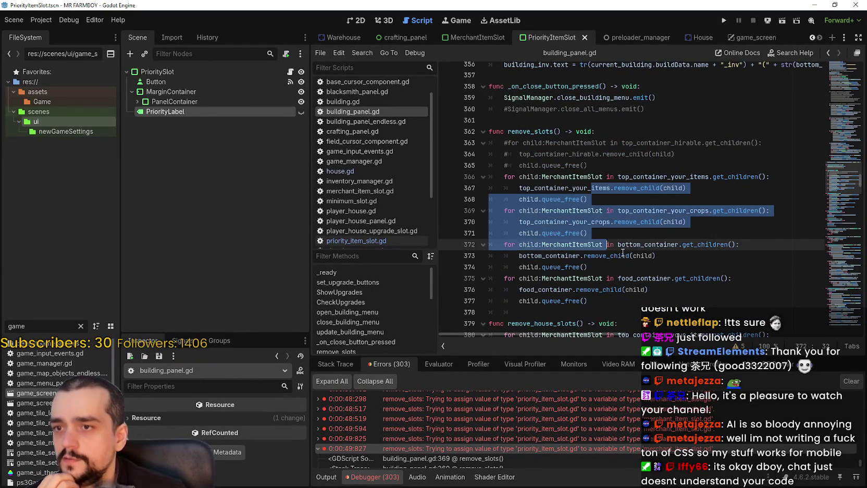
pyautogui.click(622, 255)
pyautogui.scroll(-4, 612, 230)
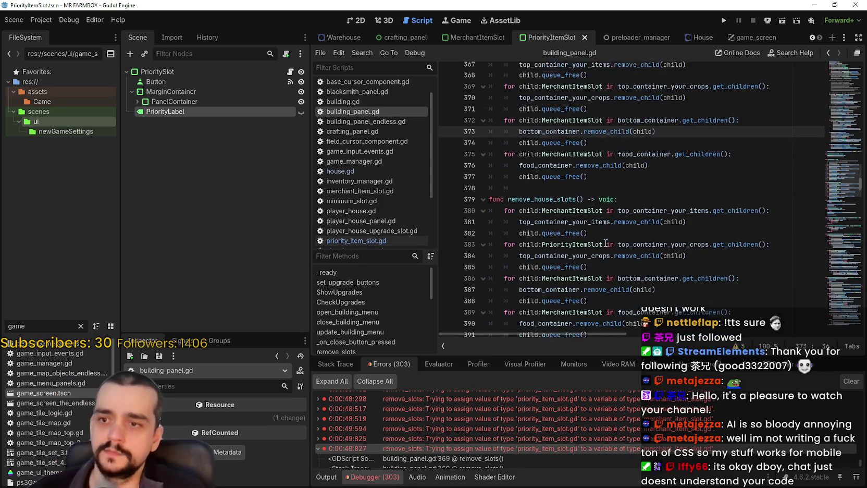
pyautogui.click(596, 254)
pyautogui.moveTo(596, 251); pyautogui.dragTo(490, 233)
pyautogui.hotkey('ctrl', 'c')
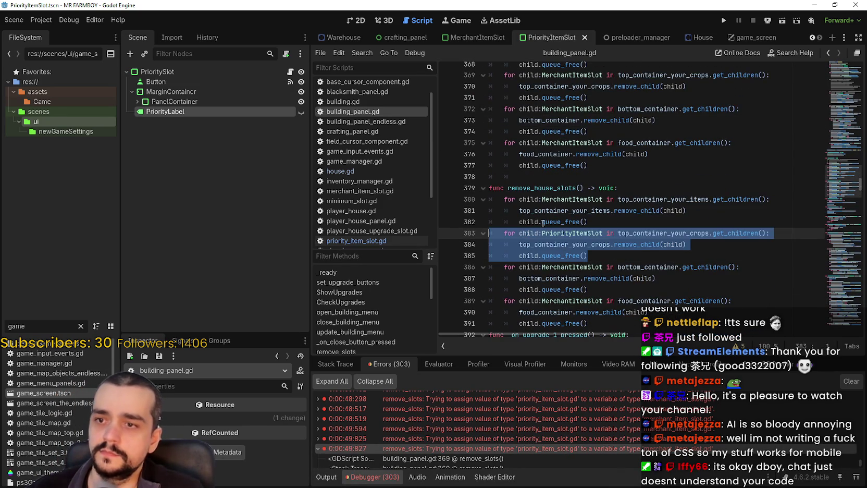
pyautogui.scroll(2, 583, 239)
pyautogui.scroll(-3, 583, 239)
pyautogui.moveTo(589, 267)
pyautogui.mouseDown()
pyautogui.moveTo(552, 260)
pyautogui.moveTo(467, 108)
pyautogui.mouseUp()
pyautogui.press('BackSpace')
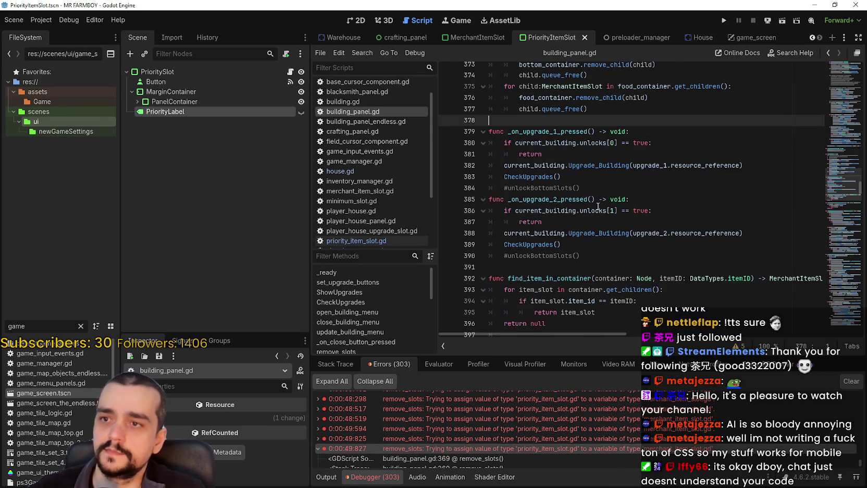
pyautogui.scroll(5, 584, 209)
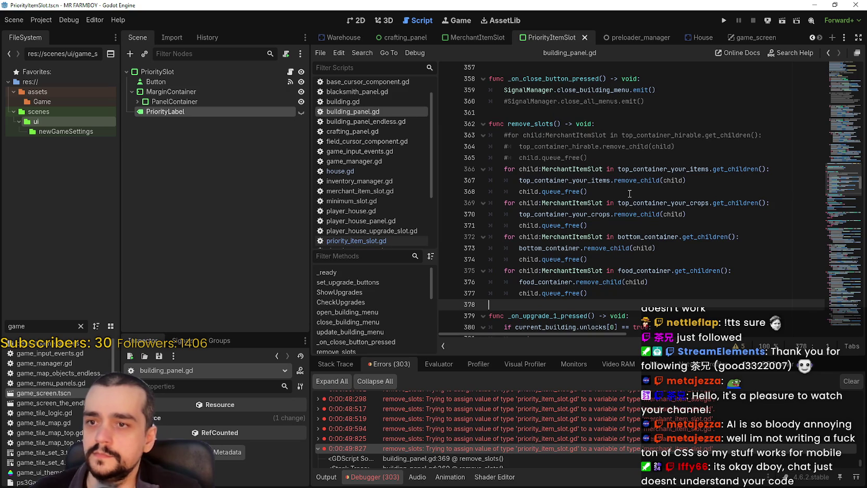
# Step: Paste the PriorityItemSlot loop for top_container_your_crops after remove_slots' crop loop, lines 372–374
pyautogui.click(629, 193)
pyautogui.click(626, 236)
pyautogui.click(618, 218)
pyautogui.click(625, 229)
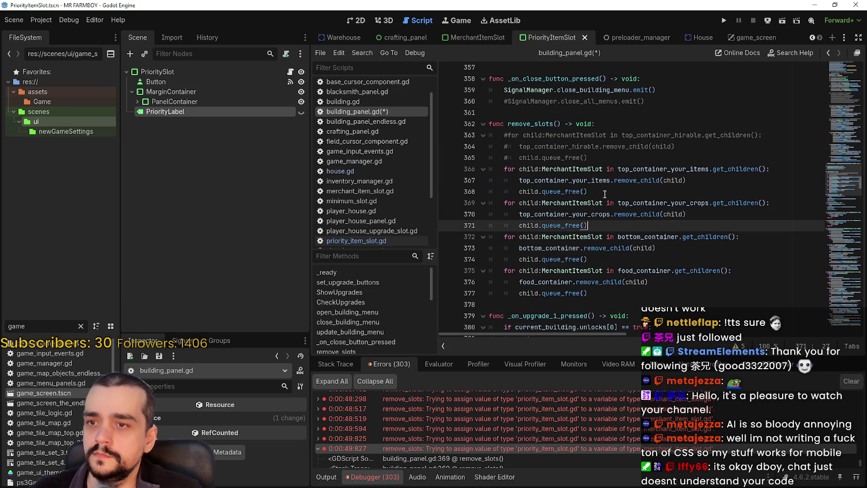
pyautogui.press('Return')
pyautogui.moveTo(537, 238); pyautogui.dragTo(491, 239)
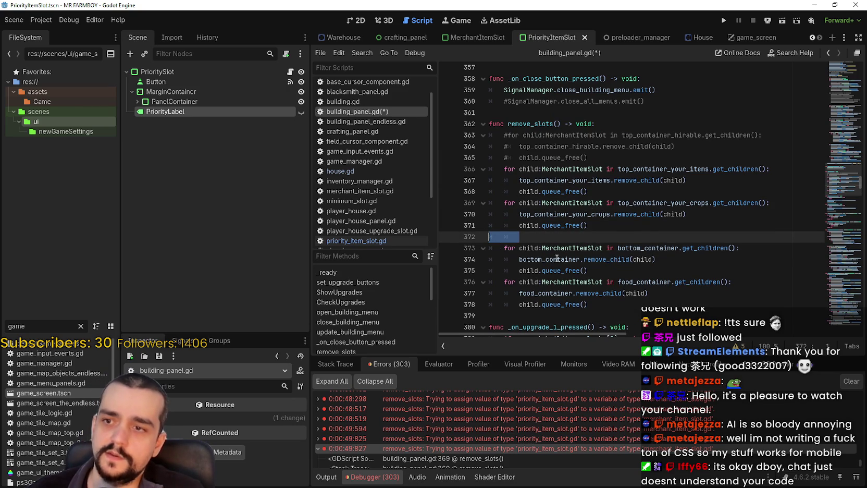
pyautogui.hotkey('ctrl', 'v')
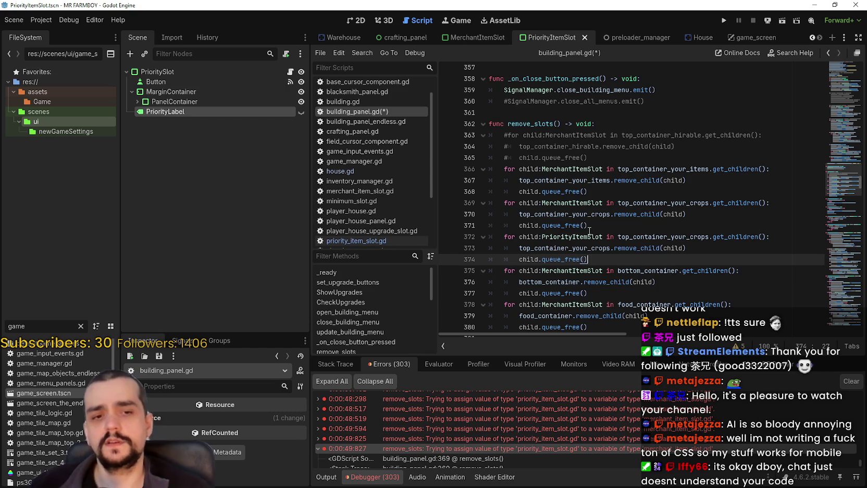
pyautogui.doubleClick(594, 235)
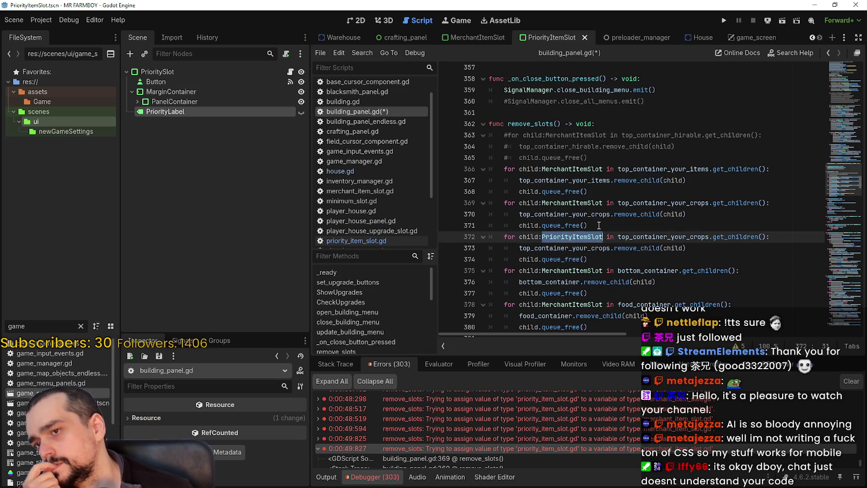
pyautogui.click(610, 191)
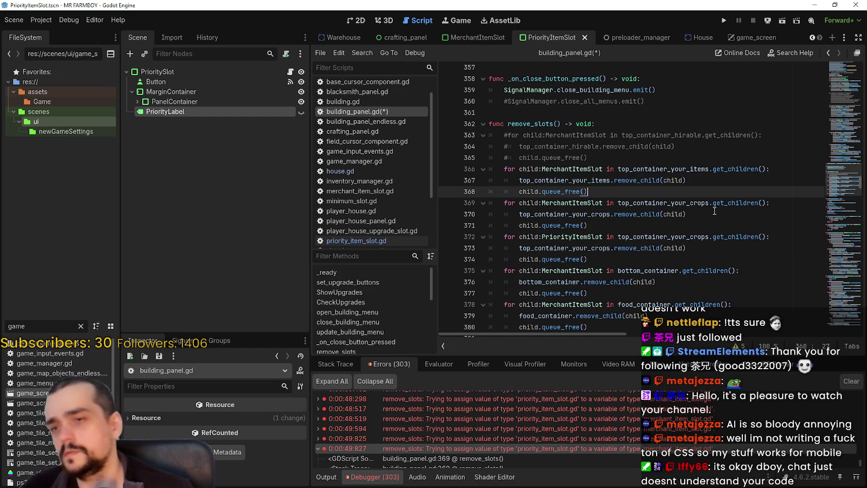
# Step: Start an 'if current_building' line above the crop loops in remove_slots
pyautogui.press('Return')
pyautogui.press('BackSpace')
pyautogui.write('if ')
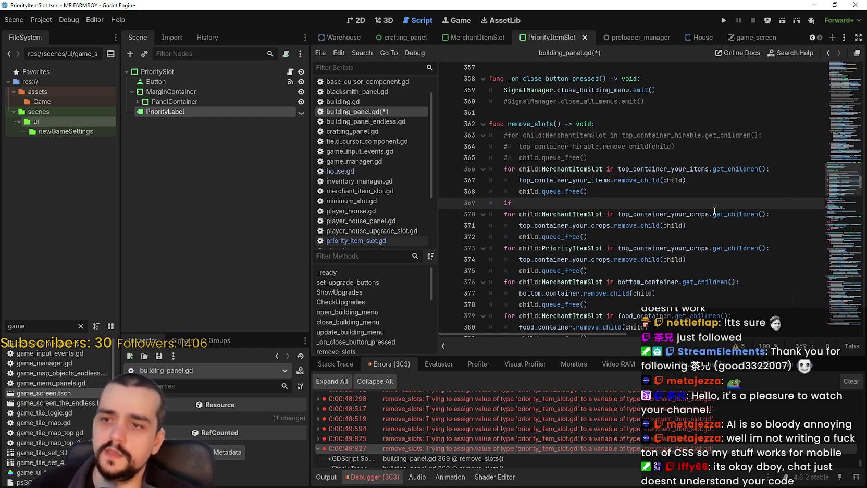
pyautogui.write('current')
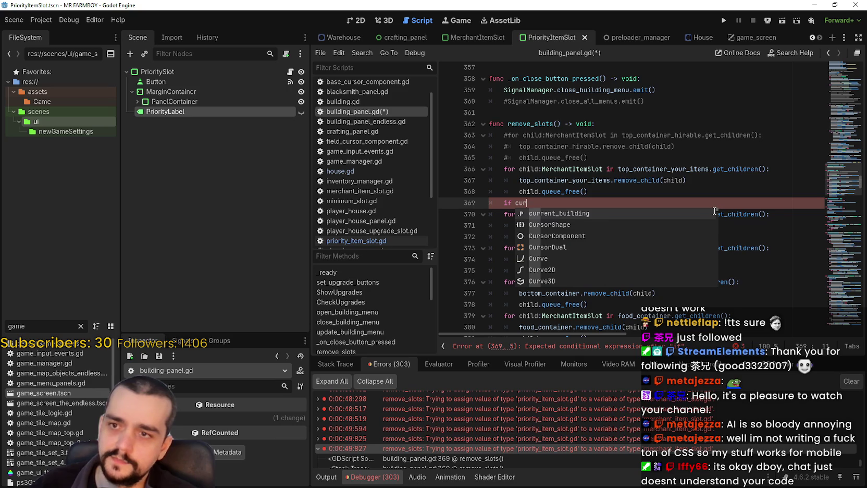
pyautogui.press('Return')
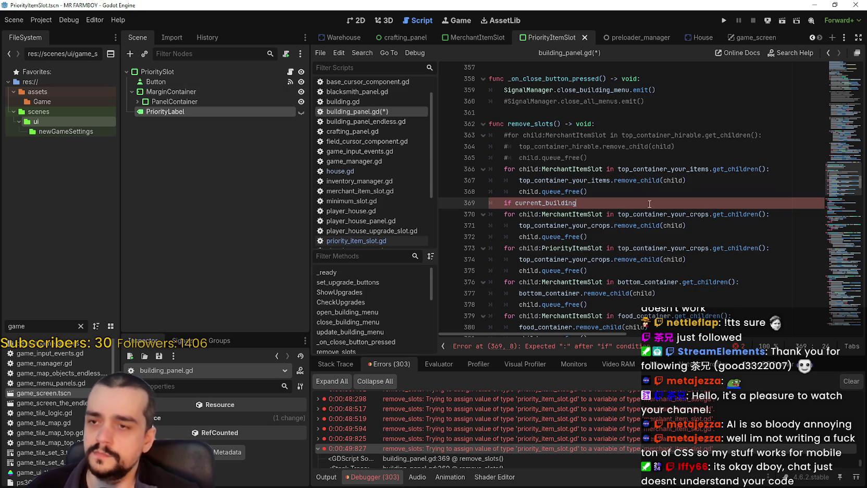
pyautogui.scroll(-8, 714, 210)
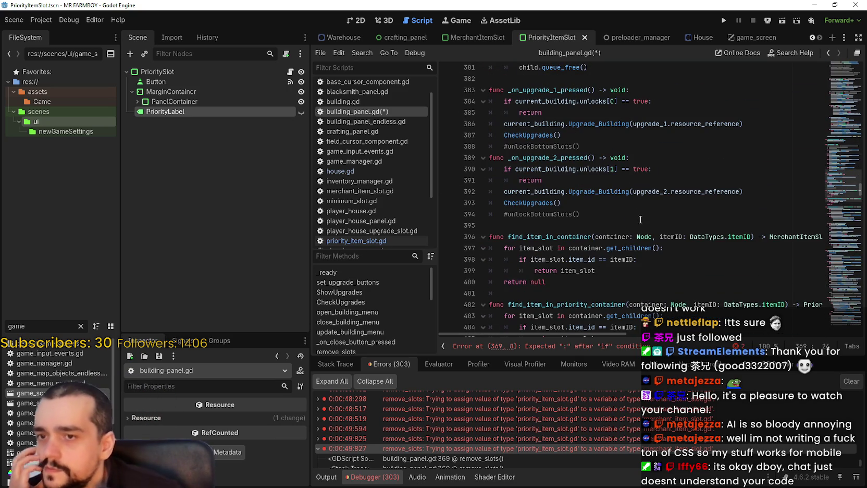
pyautogui.scroll(-6, 640, 217)
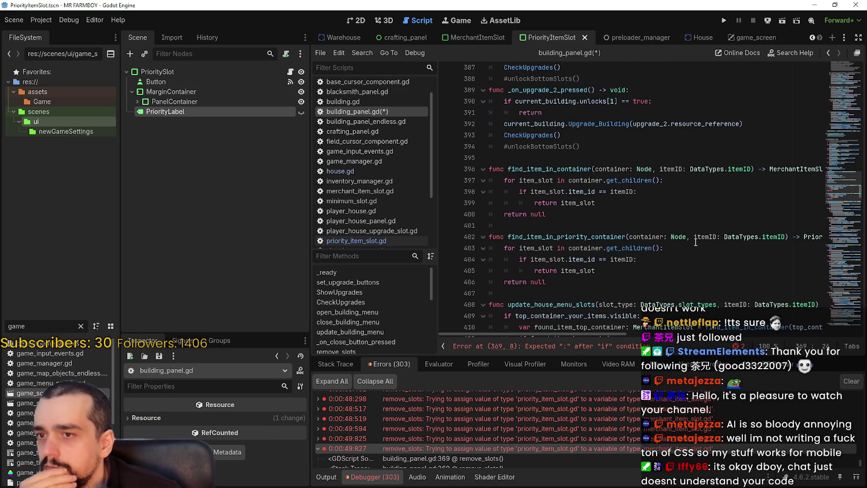
pyautogui.scroll(-2, 696, 242)
pyautogui.click(605, 191)
pyautogui.doubleClick(636, 191)
pyautogui.scroll(-4, 635, 206)
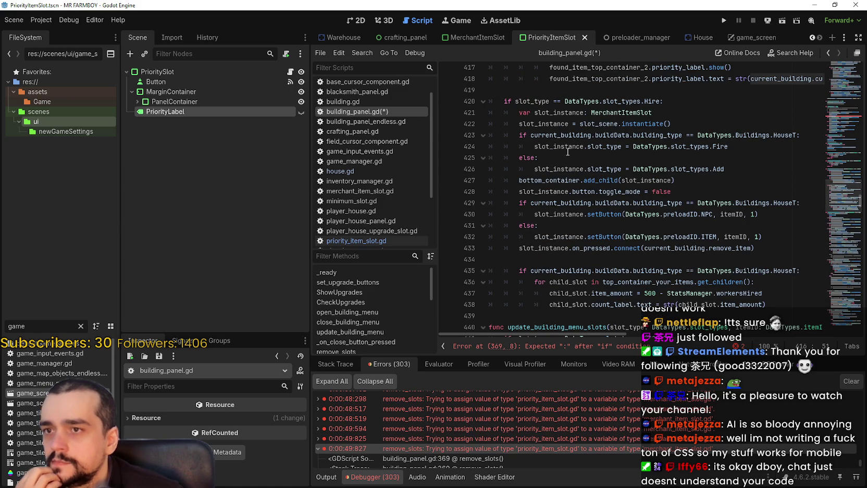
pyautogui.scroll(-2, 561, 184)
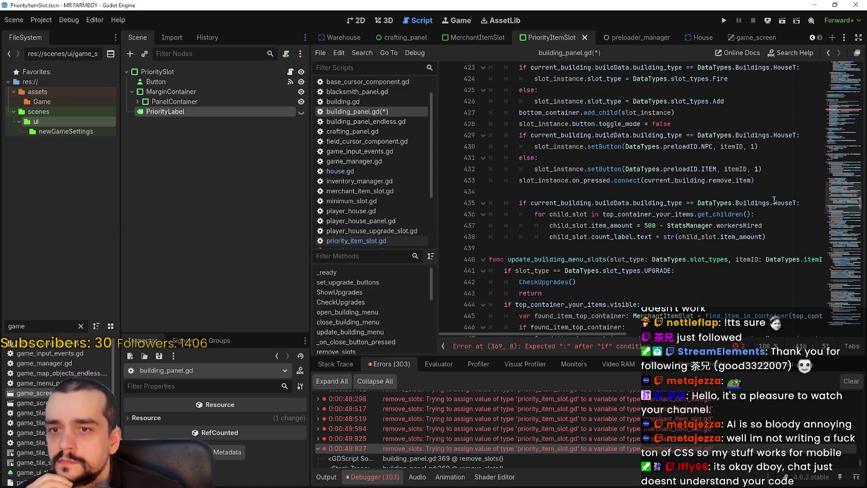
# Step: Copy the HouseT building-type condition from line 435 into the new if line
pyautogui.moveTo(797, 203); pyautogui.dragTo(531, 203)
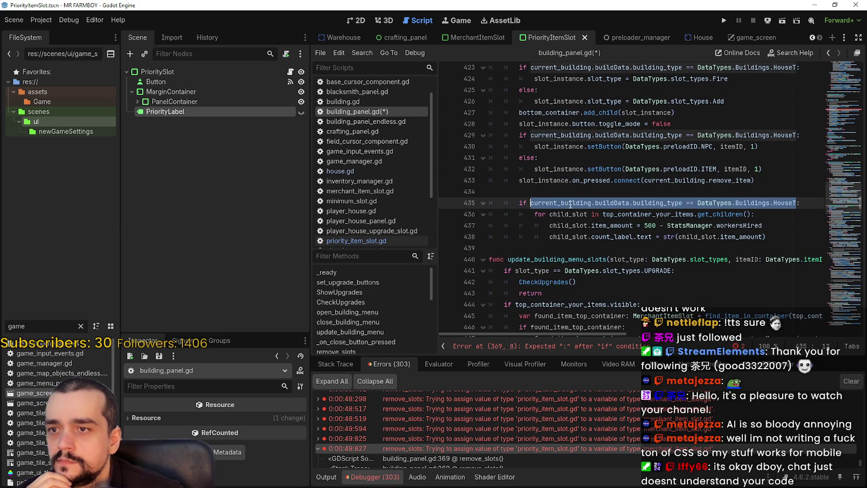
pyautogui.rightClick(566, 203)
pyautogui.click(620, 262)
pyautogui.scroll(5, 537, 225)
pyautogui.scroll(15, 537, 225)
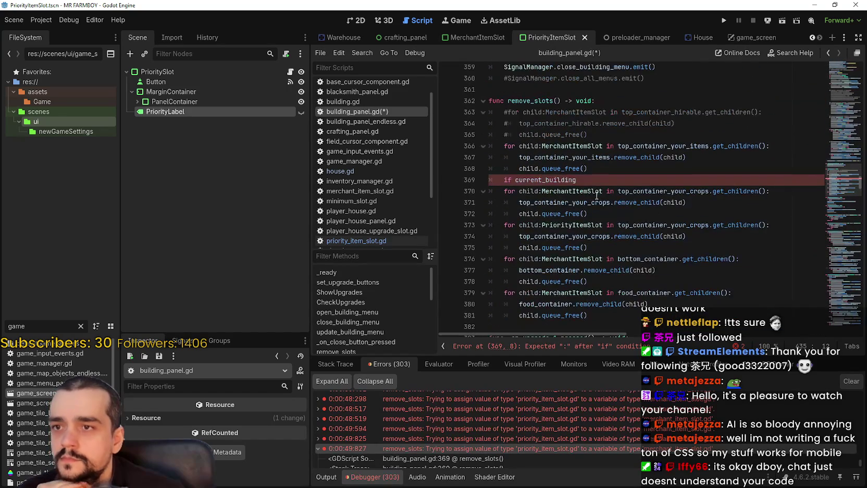
pyautogui.moveTo(577, 180); pyautogui.dragTo(513, 181)
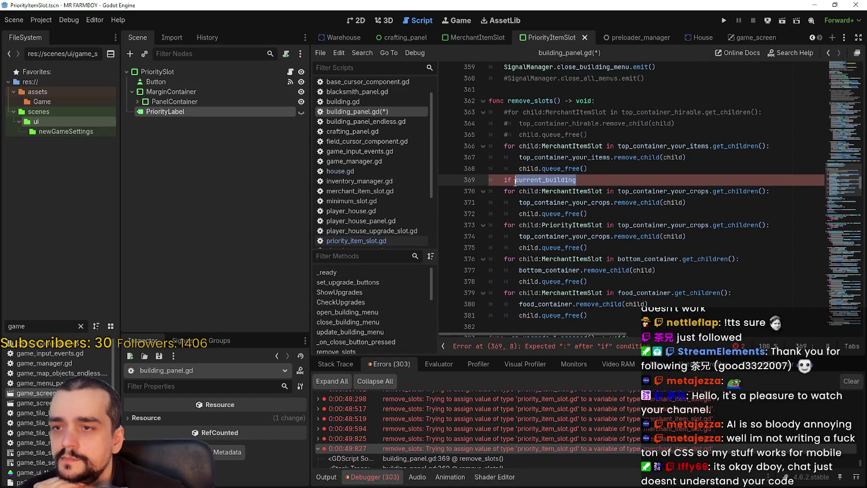
pyautogui.hotkey('ctrl', 'v')
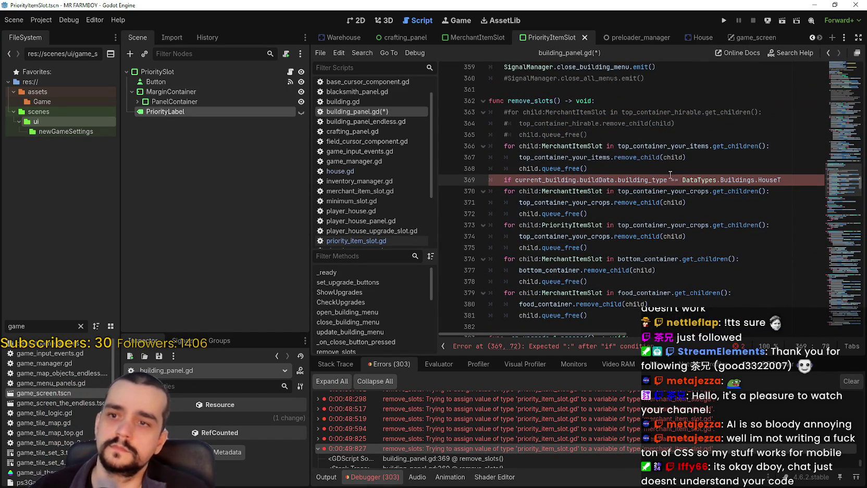
# Step: Change the condition to != HouseT, add the colon, and indent the MerchantItemSlot loop under it
pyautogui.doubleClick(673, 179)
pyautogui.write('!')
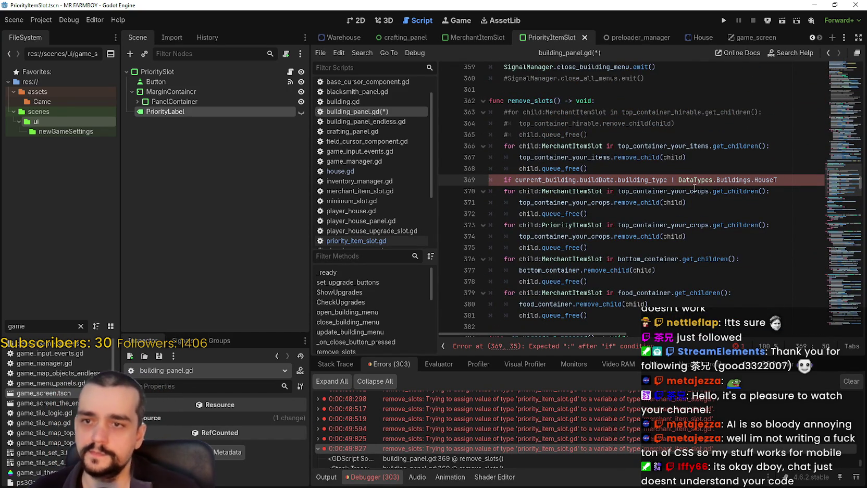
pyautogui.write('=')
pyautogui.click(779, 180)
pyautogui.press('BackSpace')
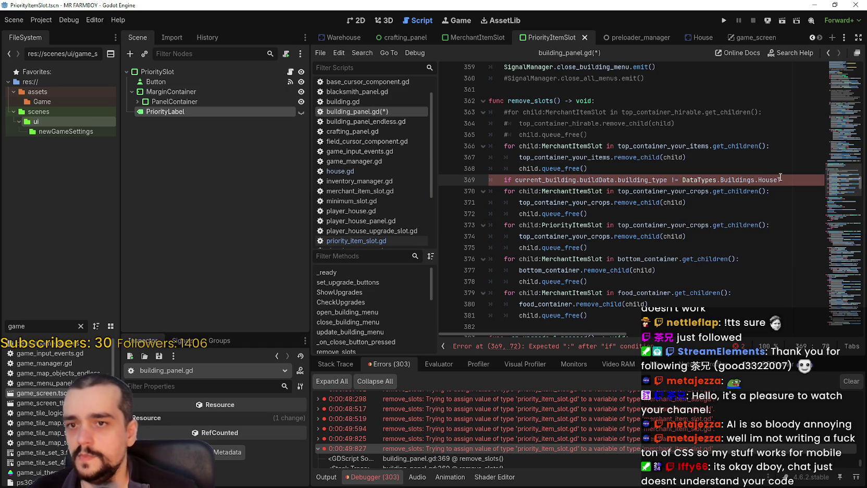
pyautogui.write('T:')
pyautogui.click(498, 195)
pyautogui.press('Tab')
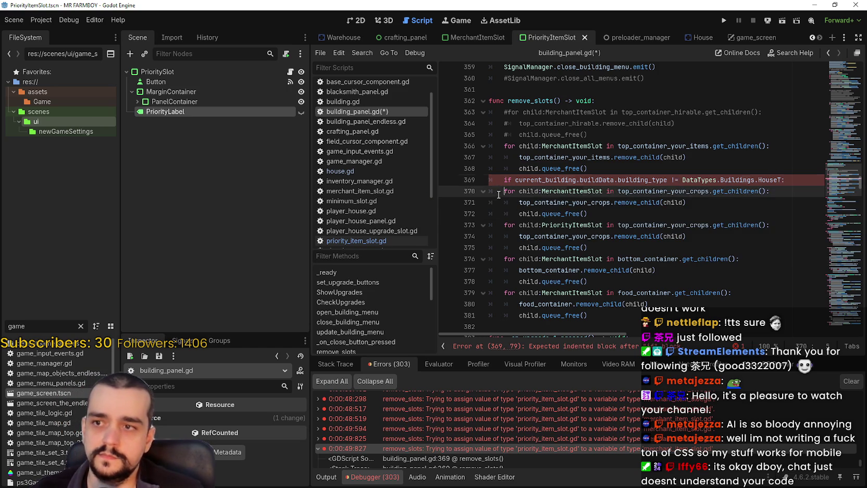
pyautogui.click(508, 202)
pyautogui.press('Tab')
pyautogui.click(508, 213)
pyautogui.press('Tab')
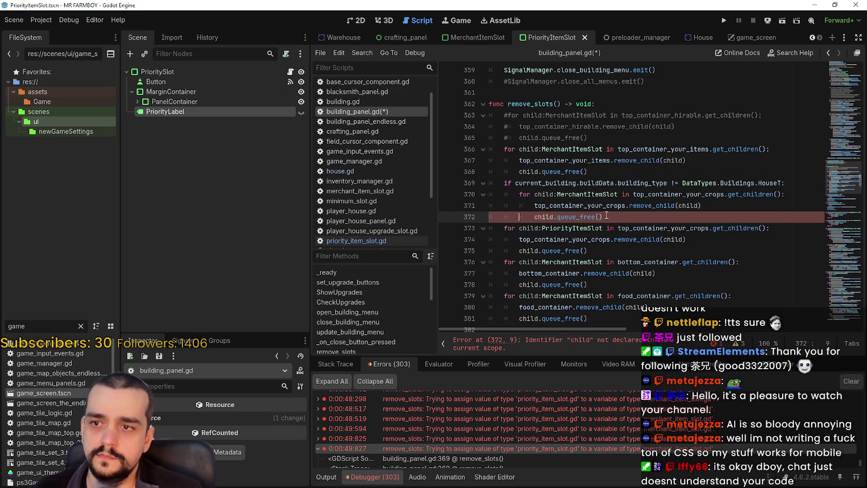
# Step: Indent the PriorityItemSlot loop under an else branch, save, and launch the game
pyautogui.press('Return')
pyautogui.write('else:')
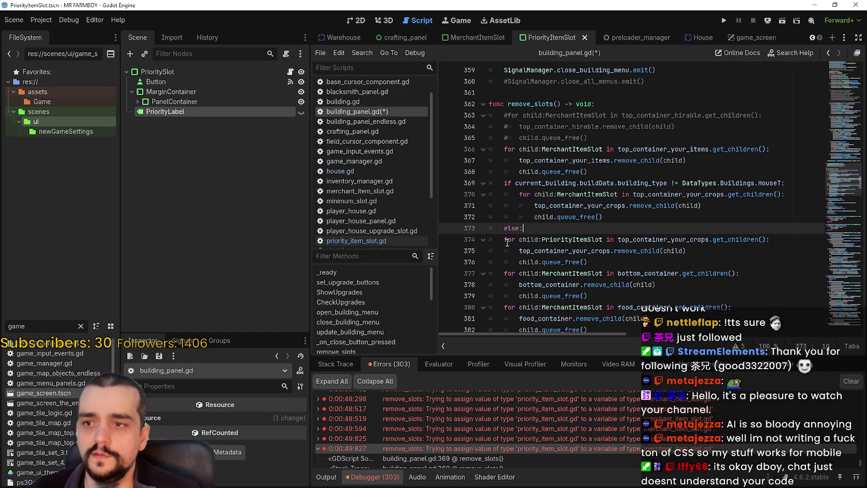
pyautogui.click(506, 242)
pyautogui.press('Tab')
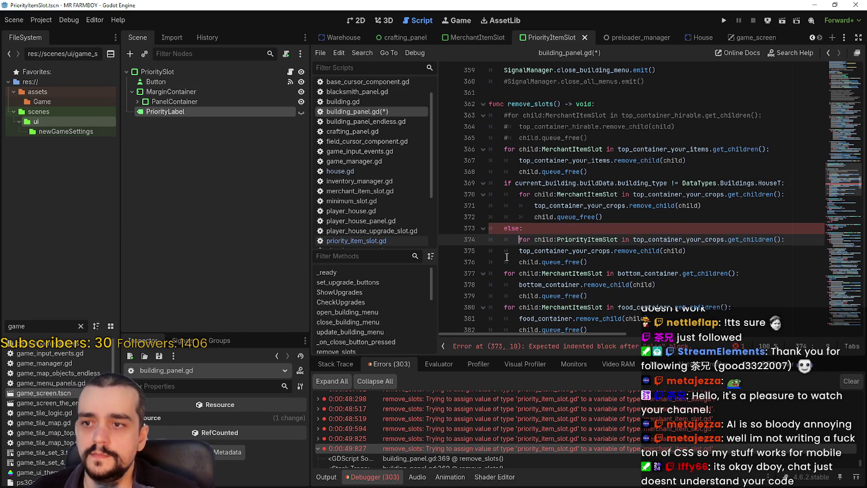
pyautogui.moveTo(506, 250); pyautogui.dragTo(510, 259)
pyautogui.click(605, 263)
pyautogui.hotkey('ctrl', 's')
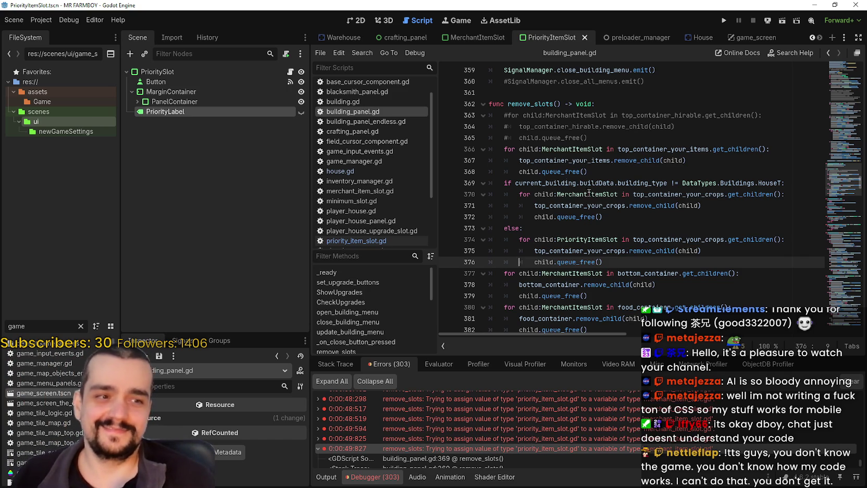
pyautogui.click(644, 216)
pyautogui.click(667, 263)
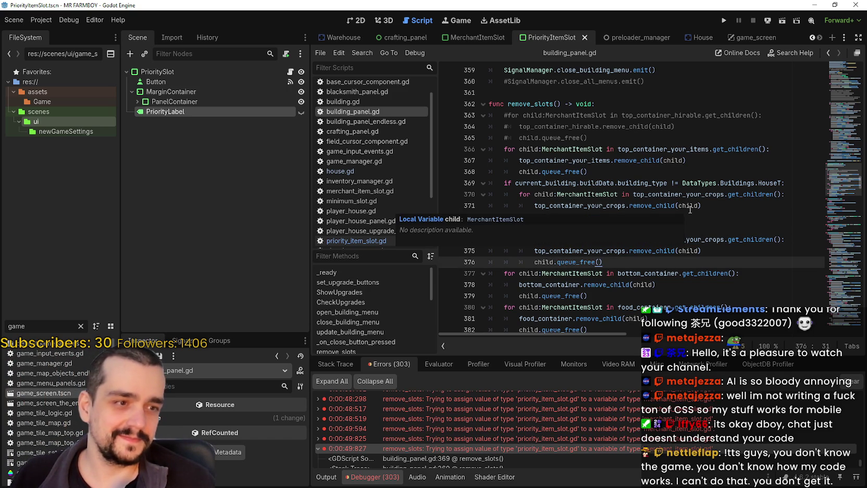
pyautogui.click(724, 20)
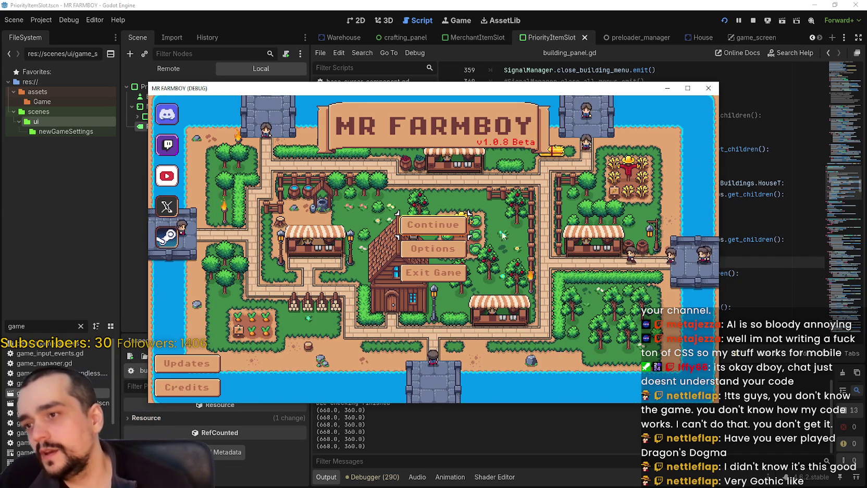
# Step: Load the third save, maximize the game, open the middle house's panel, then switch to Steam
pyautogui.click(455, 231)
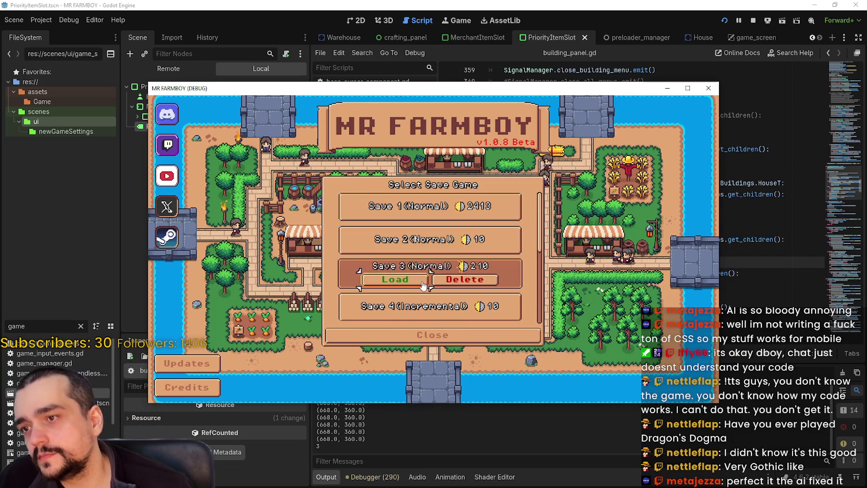
pyautogui.click(436, 286)
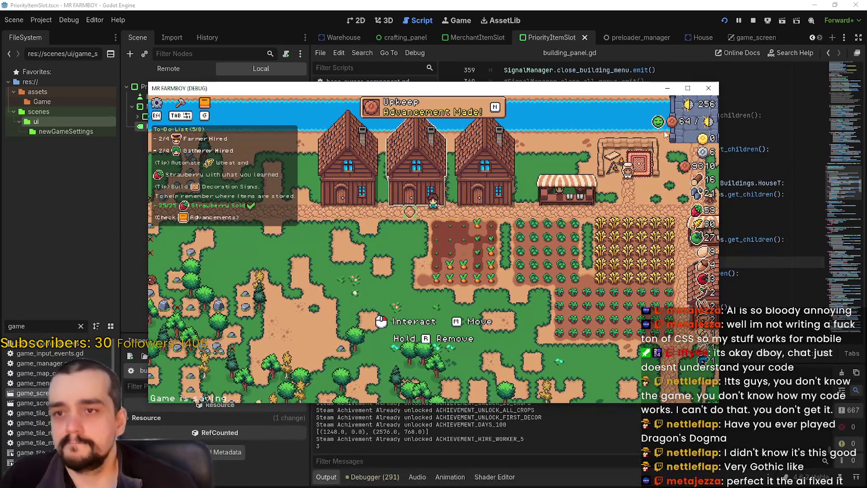
pyautogui.click(687, 88)
pyautogui.click(399, 177)
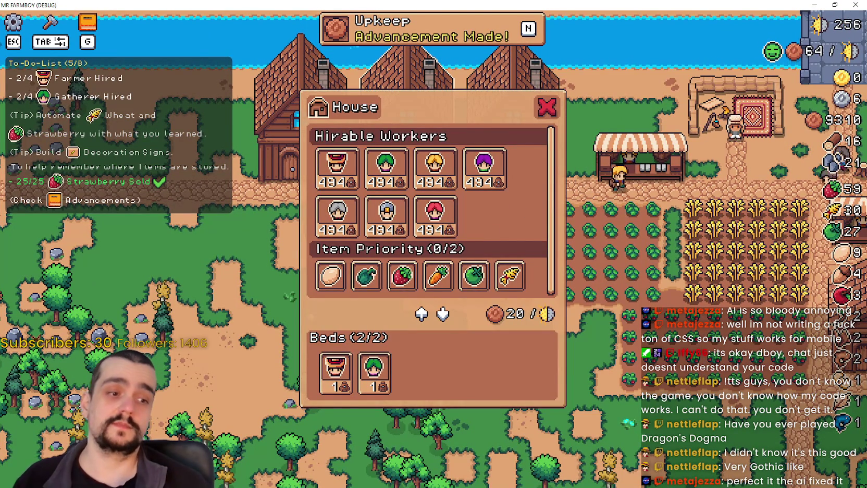
pyautogui.hotkey('alt', 'Tab')
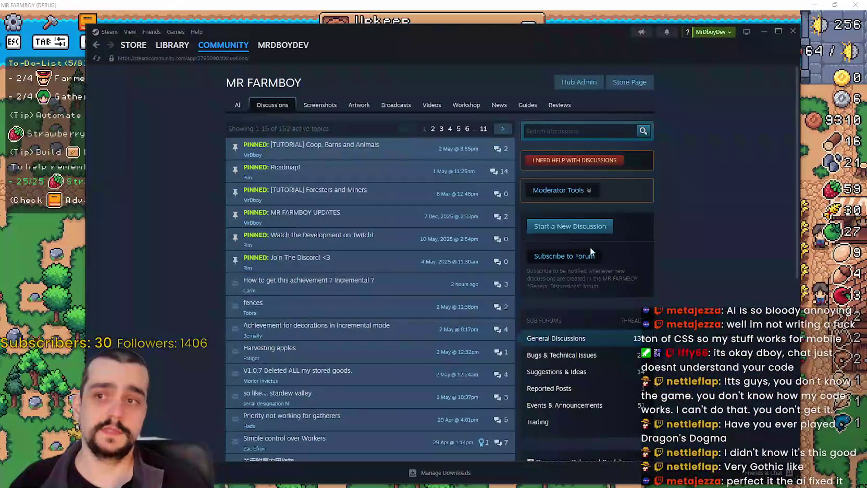
# Step: Search the Steam store for 'Crimson' and open the Crimson Desert store page
pyautogui.moveTo(133, 44)
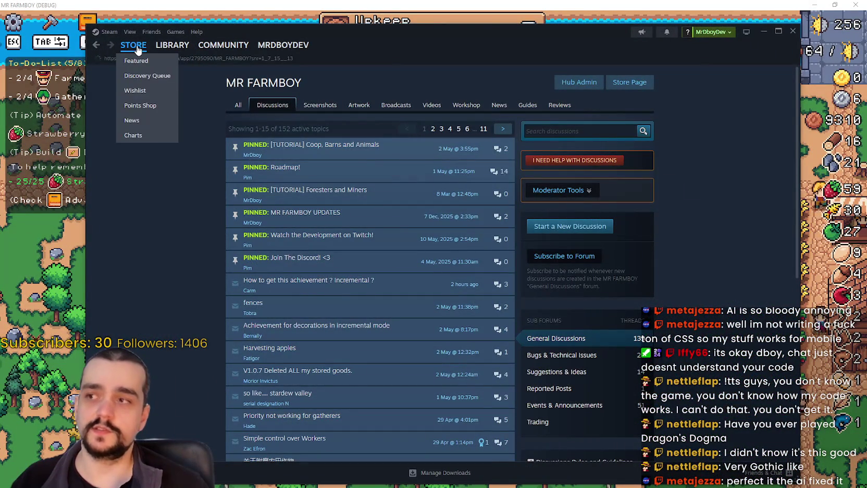
pyautogui.click(630, 83)
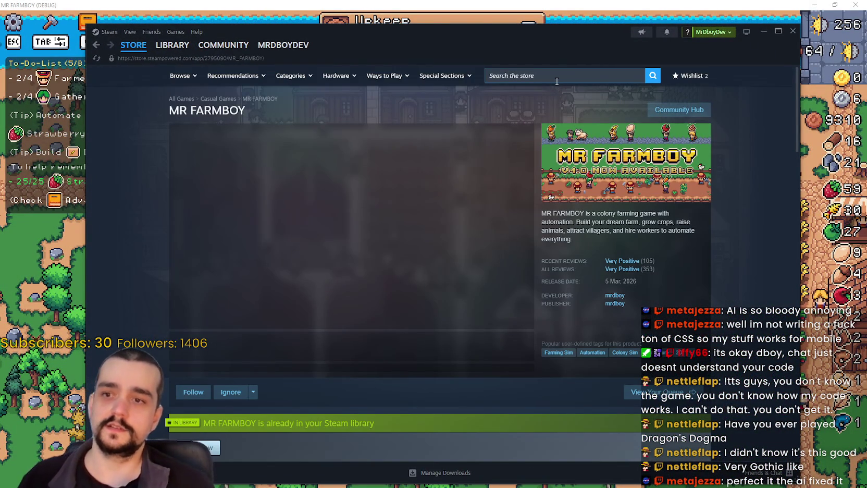
pyautogui.click(559, 79)
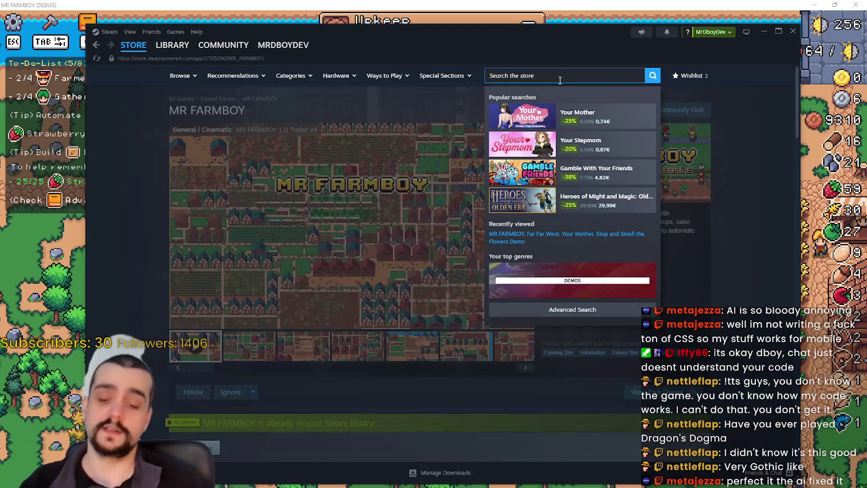
pyautogui.write('Crimson')
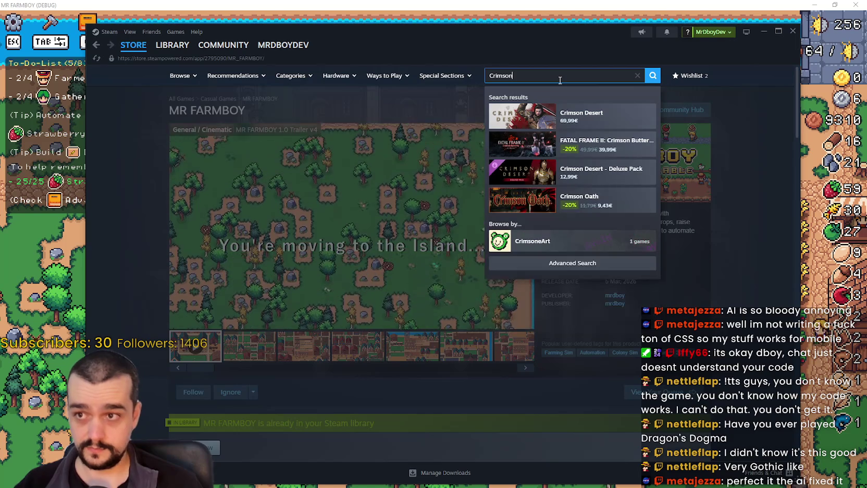
pyautogui.click(612, 113)
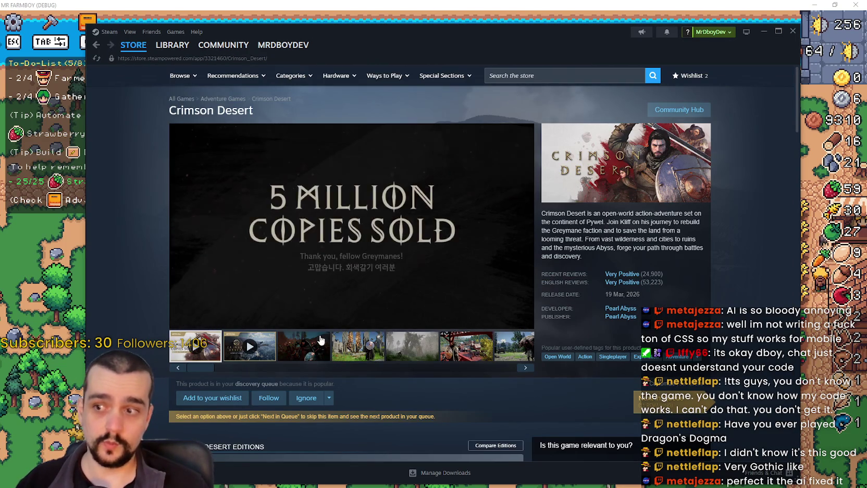
# Step: Browse the Crimson Desert screenshot thumbnails, enlarging the fourth and the pig-carrying shots
pyautogui.click(330, 353)
pyautogui.click(374, 349)
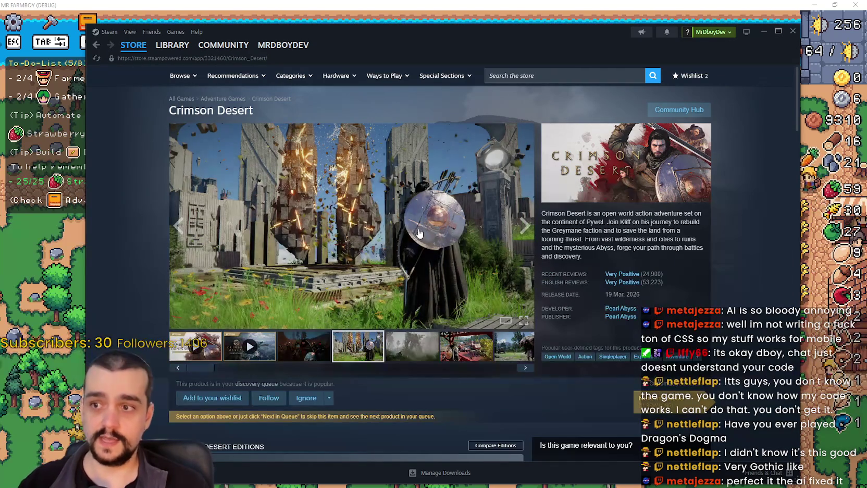
pyautogui.click(412, 241)
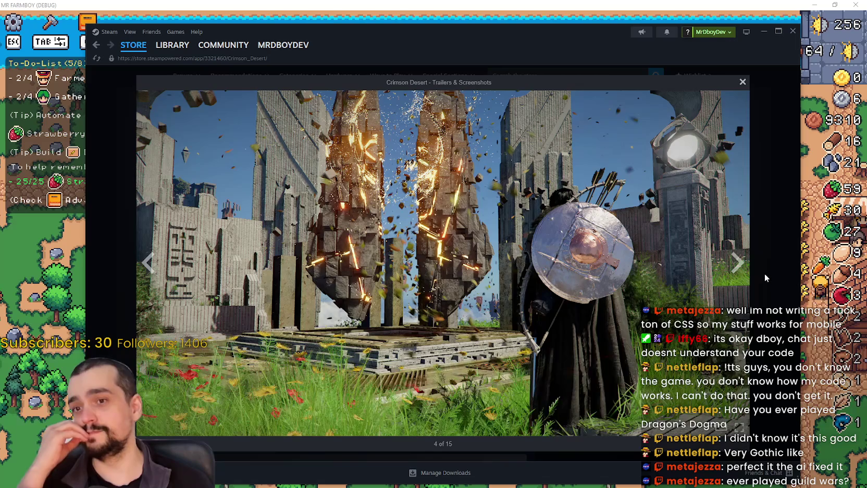
pyautogui.click(764, 273)
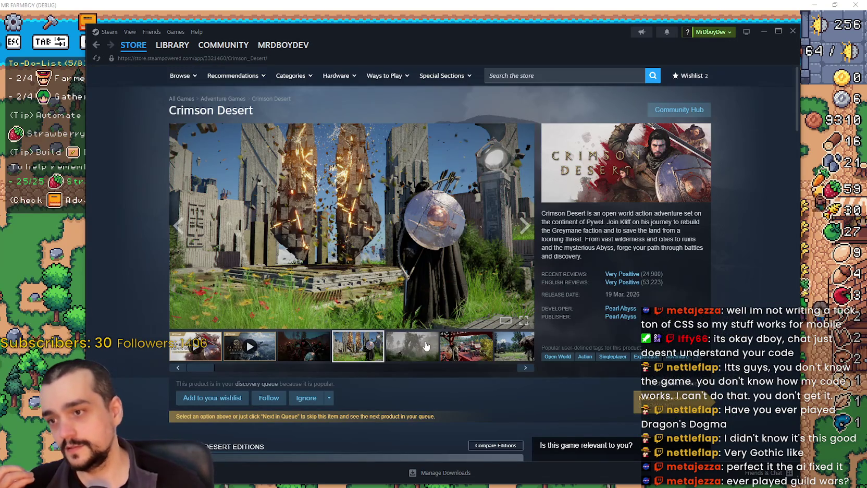
pyautogui.click(432, 349)
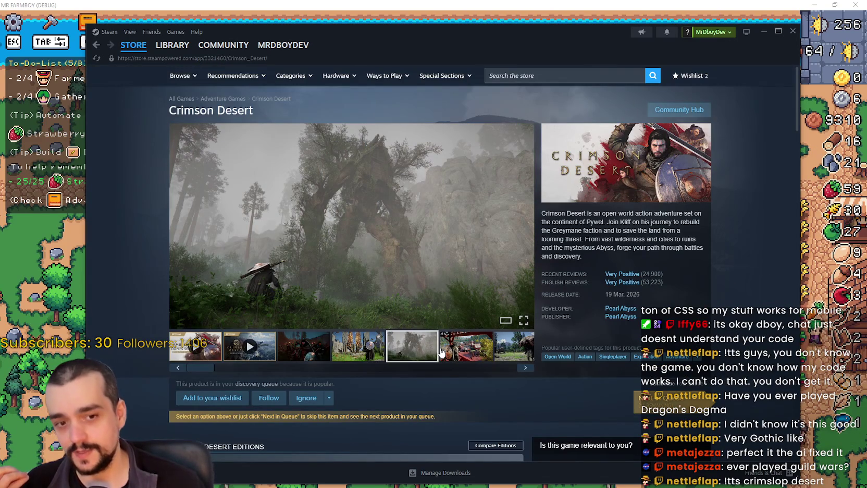
pyautogui.click(483, 359)
pyautogui.click(496, 359)
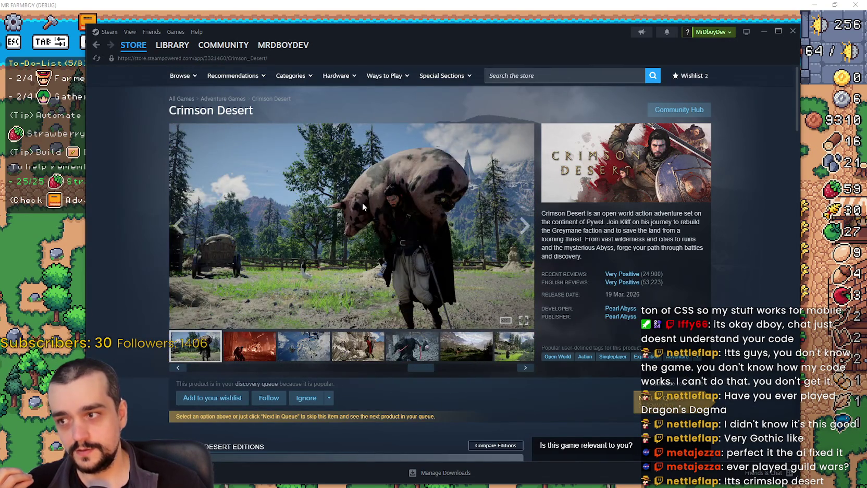
pyautogui.click(359, 204)
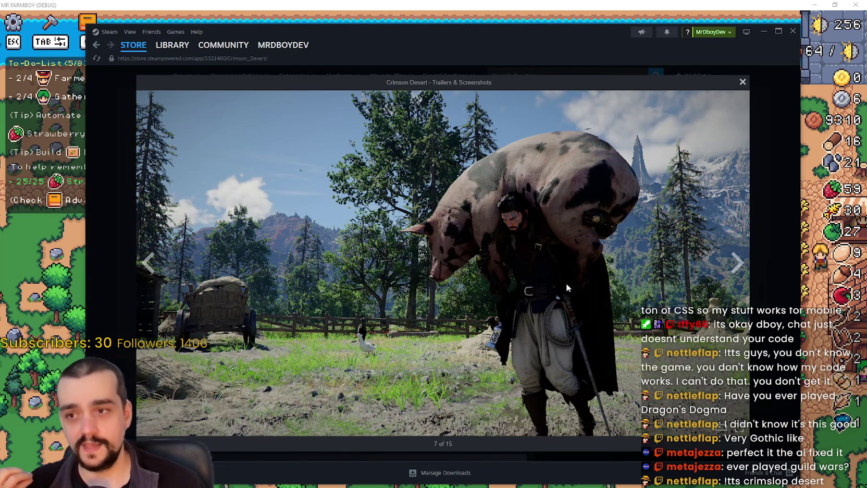
# Step: Page the full-size viewer to the sky city shot, then view the forest river and shield screenshots
pyautogui.click(742, 269)
pyautogui.click(149, 263)
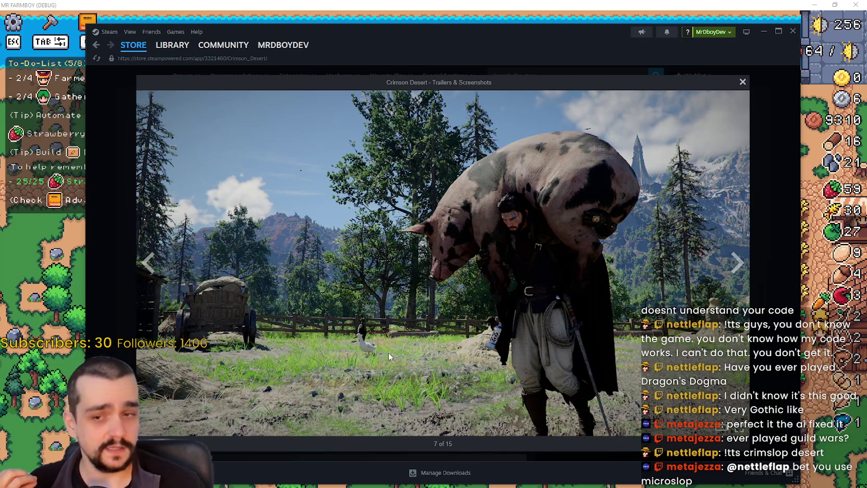
pyautogui.click(160, 266)
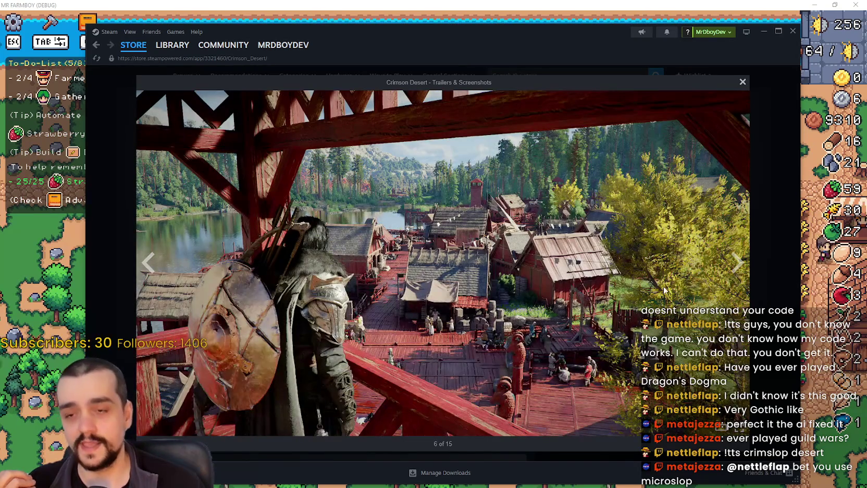
pyautogui.click(746, 270)
pyautogui.click(748, 265)
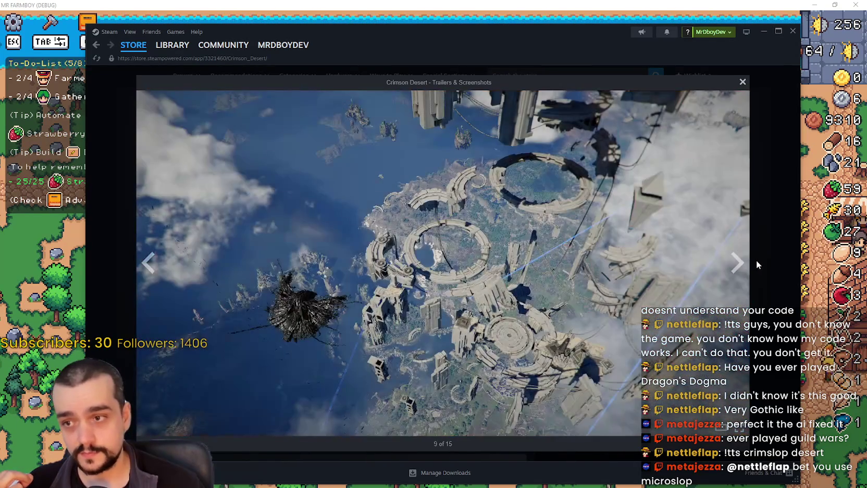
pyautogui.click(756, 261)
pyautogui.click(510, 349)
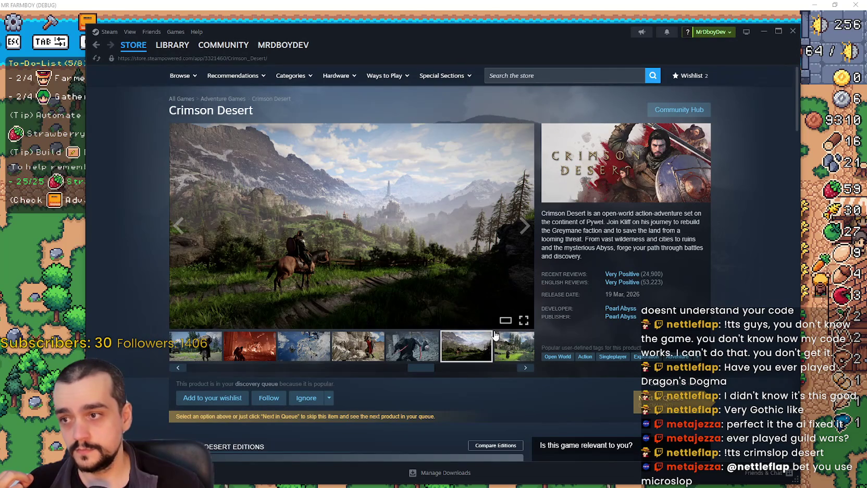
pyautogui.click(366, 276)
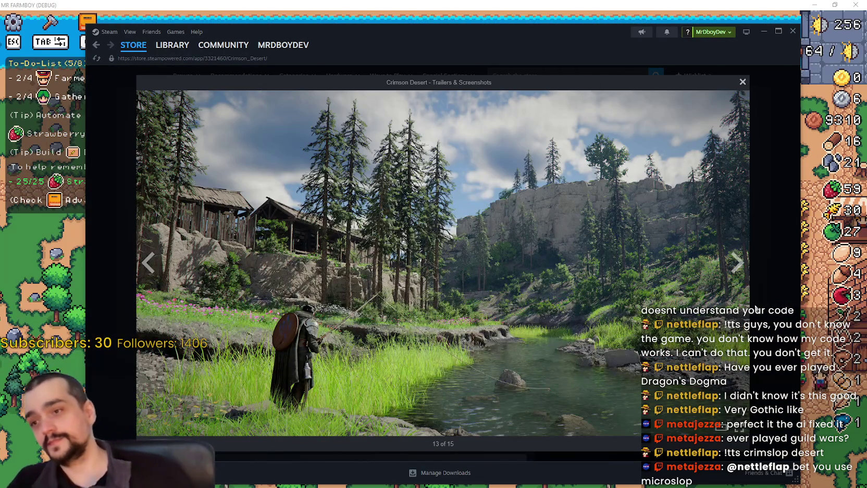
pyautogui.press('Escape')
pyautogui.click(454, 360)
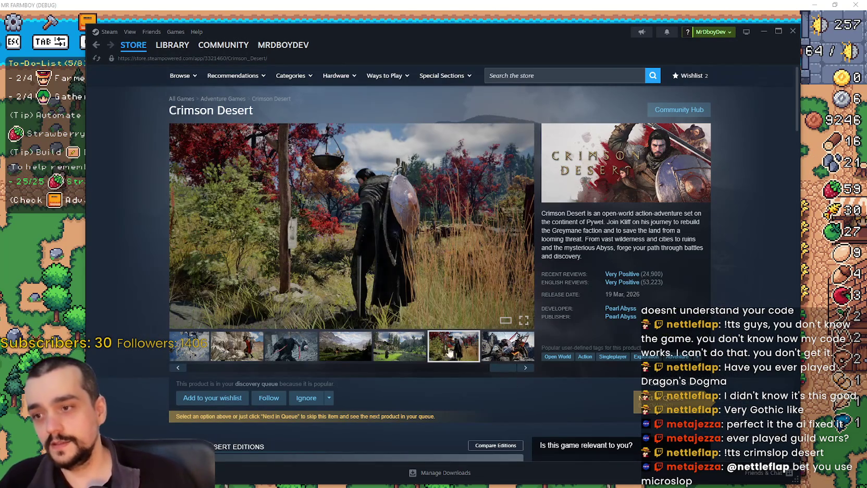
pyautogui.moveTo(511, 369); pyautogui.dragTo(229, 384)
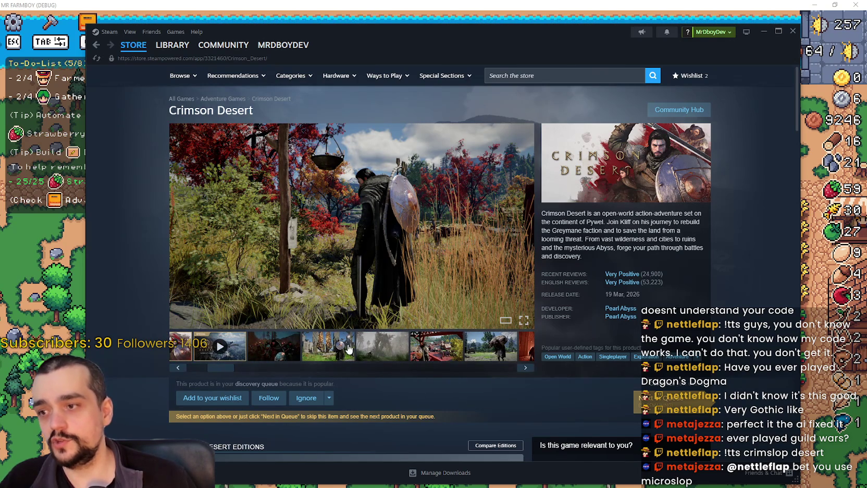
# Step: Expand the Digital Deluxe Edition description and scroll through the Crimson Desert store page
pyautogui.scroll(-12, 286, 363)
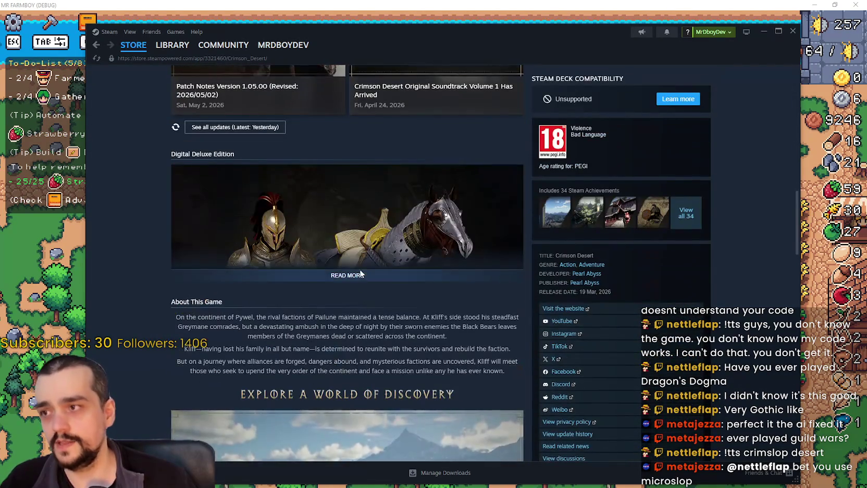
pyautogui.click(361, 274)
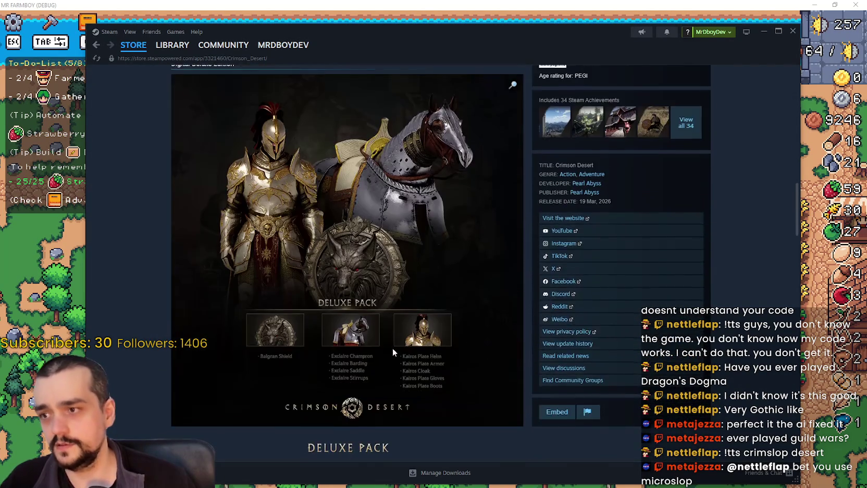
pyautogui.scroll(-8, 396, 346)
pyautogui.scroll(-5, 405, 340)
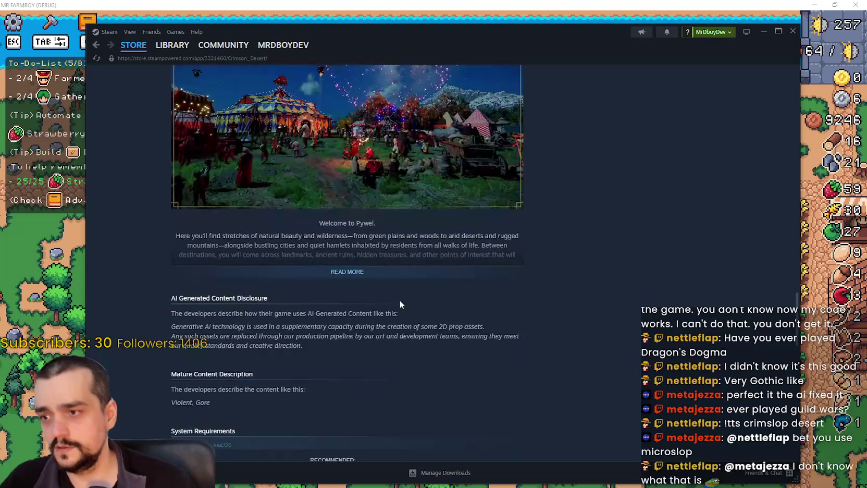
pyautogui.scroll(-10, 459, 333)
pyautogui.scroll(-15, 517, 365)
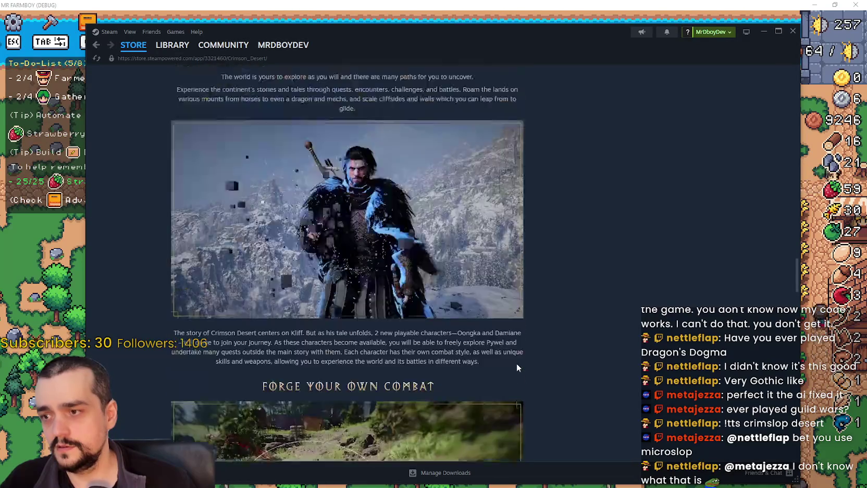
pyautogui.scroll(-8, 517, 355)
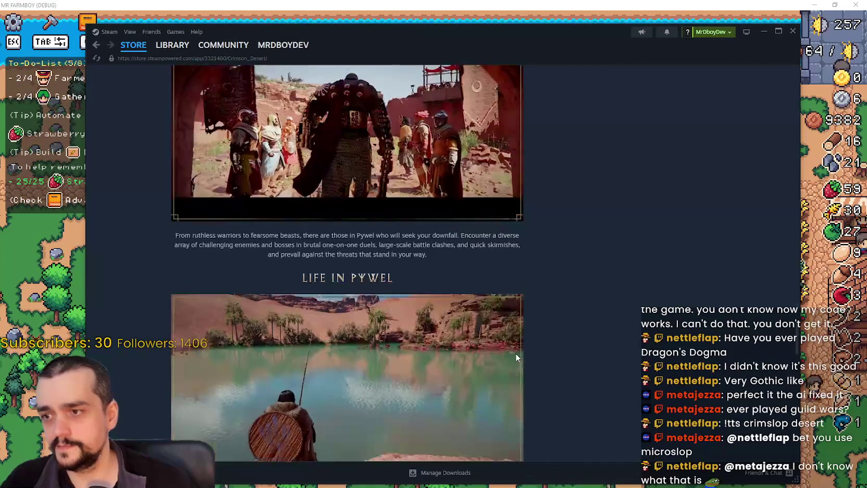
pyautogui.scroll(2, 516, 356)
pyautogui.scroll(-1, 515, 352)
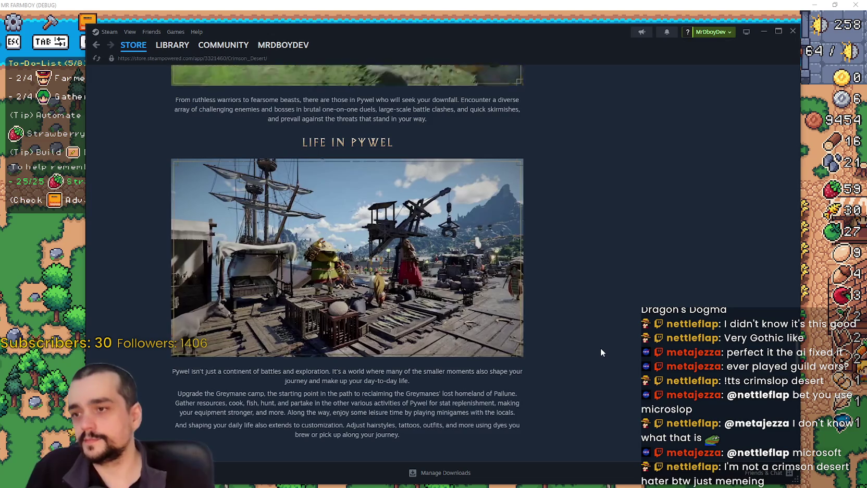
# Step: Keep scrolling up and down through the Crimson Desert pages, including its Community Hub
pyautogui.scroll(-4, 531, 293)
pyautogui.scroll(3, 494, 301)
pyautogui.scroll(12, 500, 308)
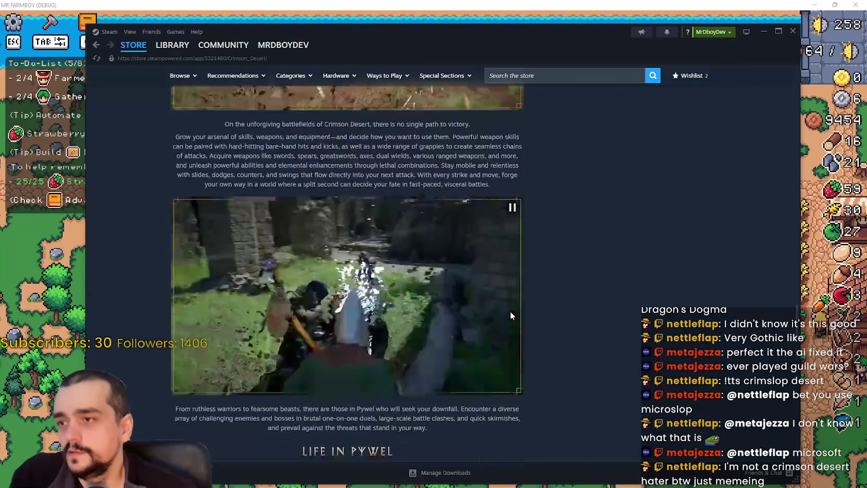
pyautogui.rightClick(513, 313)
pyautogui.scroll(4, 547, 257)
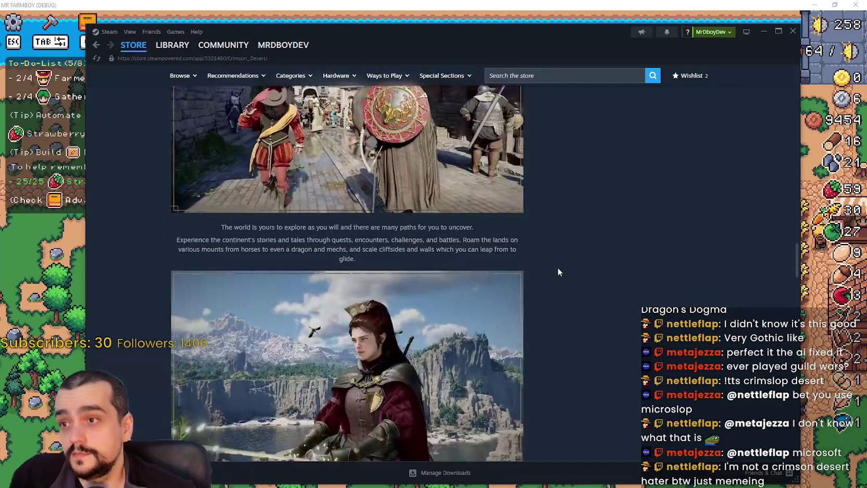
pyautogui.scroll(-2, 588, 331)
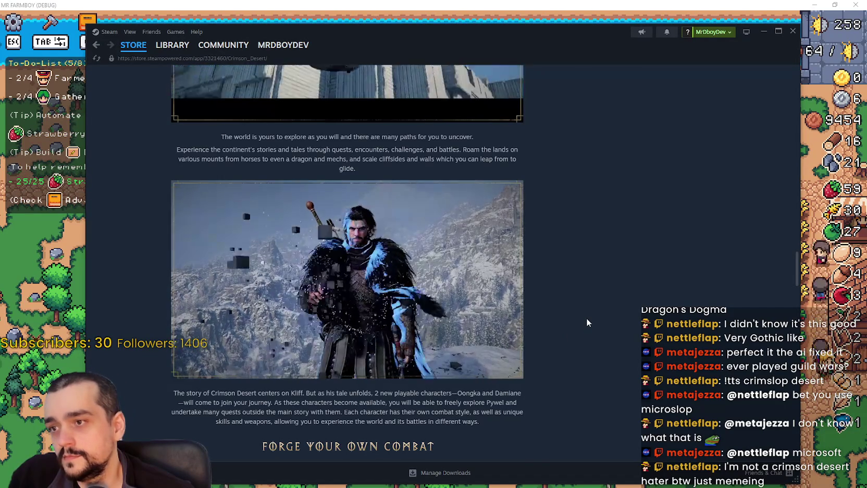
pyautogui.scroll(20, 585, 316)
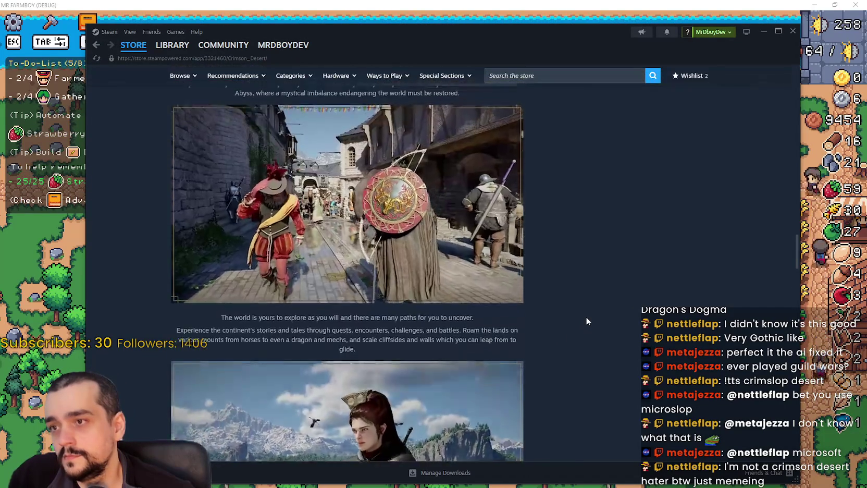
pyautogui.scroll(15, 586, 320)
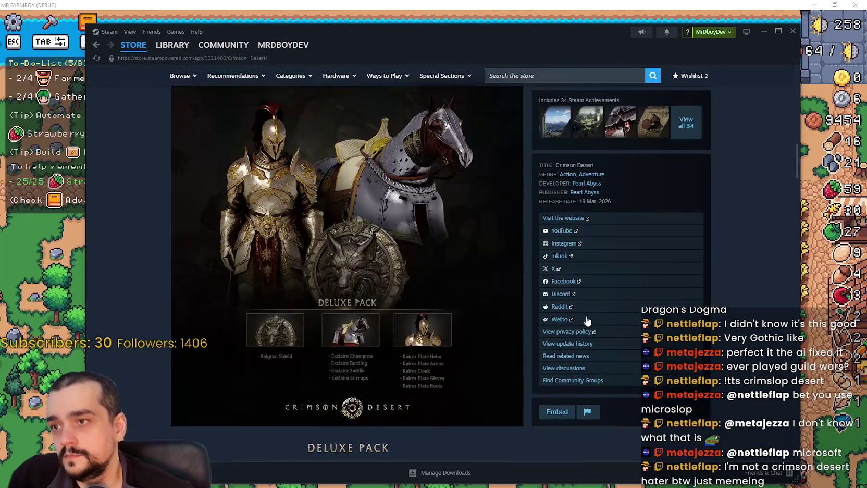
pyautogui.scroll(-2, 496, 304)
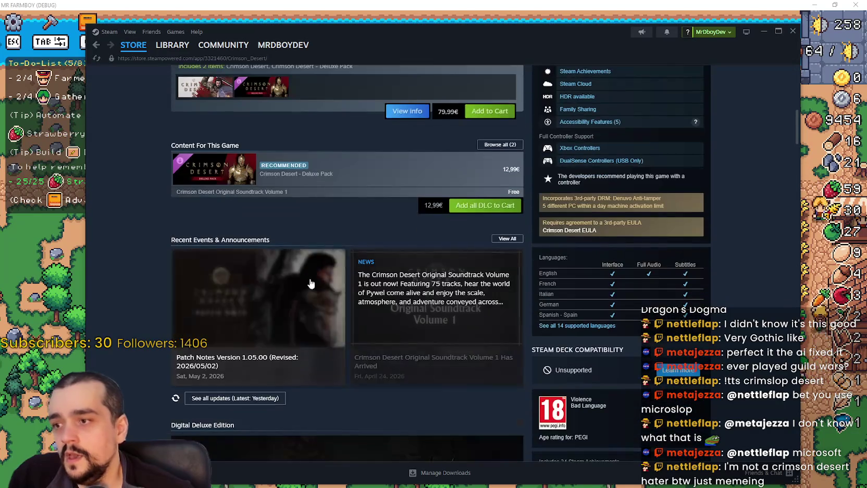
pyautogui.scroll(9, 547, 250)
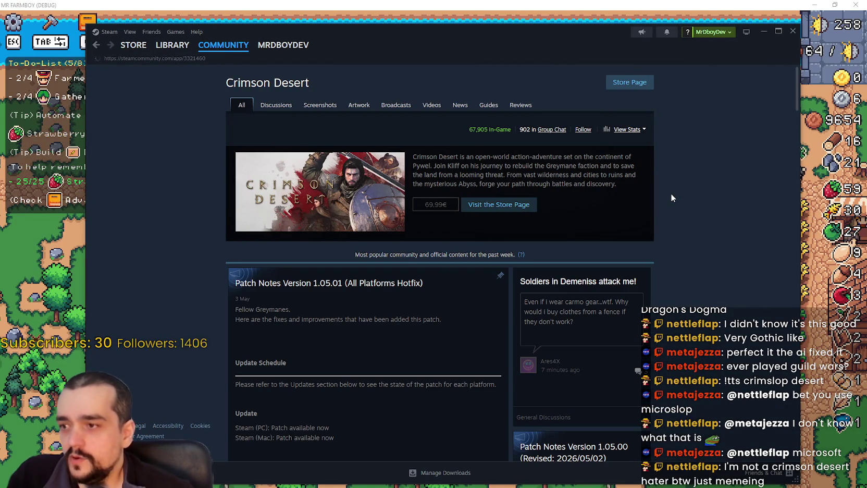
pyautogui.scroll(-10, 671, 197)
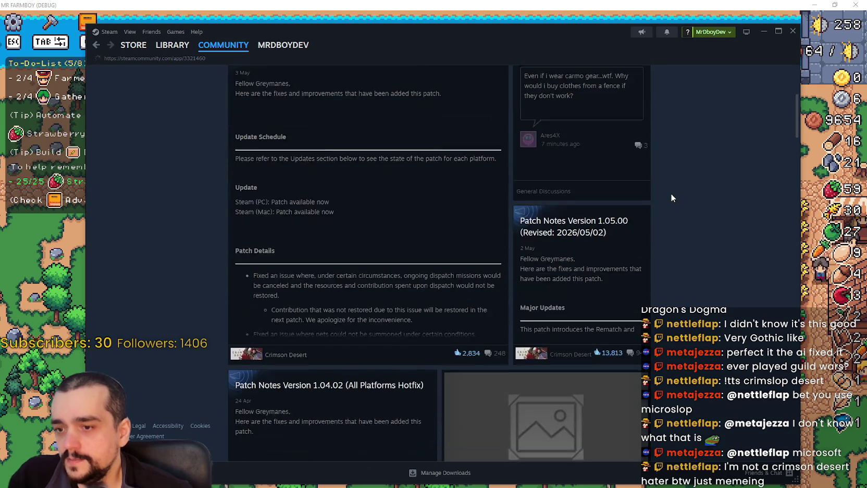
pyautogui.scroll(-10, 671, 197)
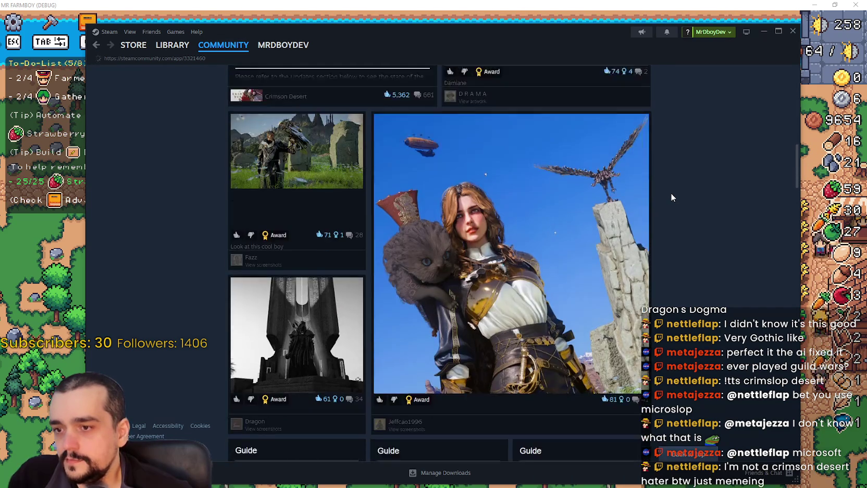
pyautogui.scroll(-10, 671, 197)
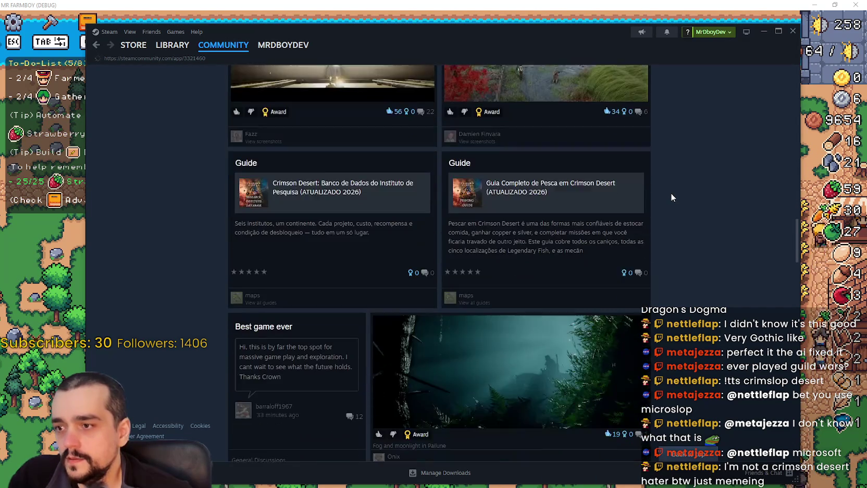
pyautogui.scroll(-10, 671, 193)
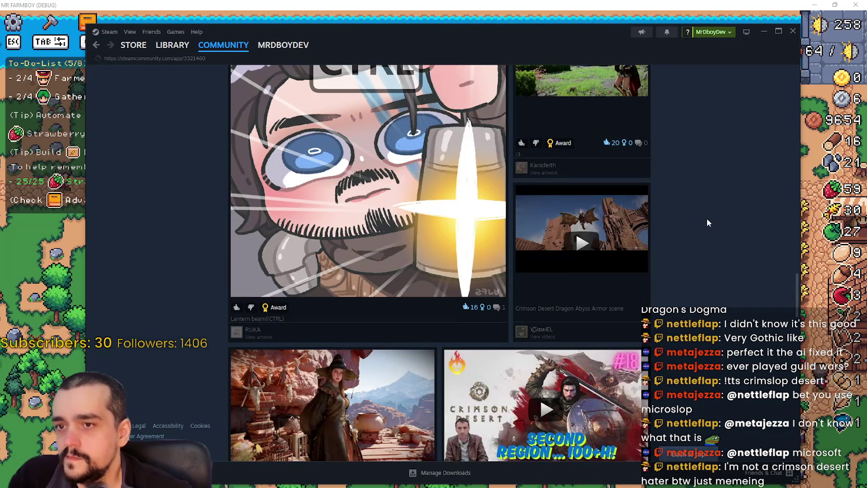
pyautogui.scroll(-10, 702, 213)
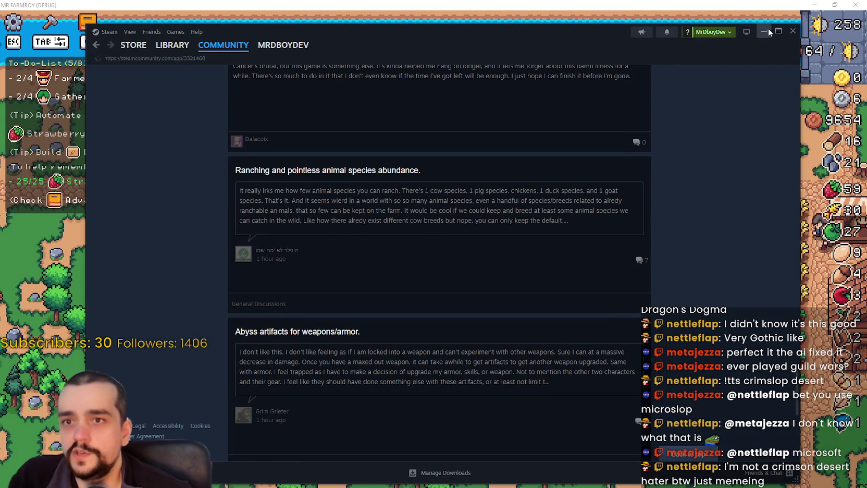
# Step: Minimize Steam to check the game, restore it, and search the store front for 'guild wars'
pyautogui.click(764, 31)
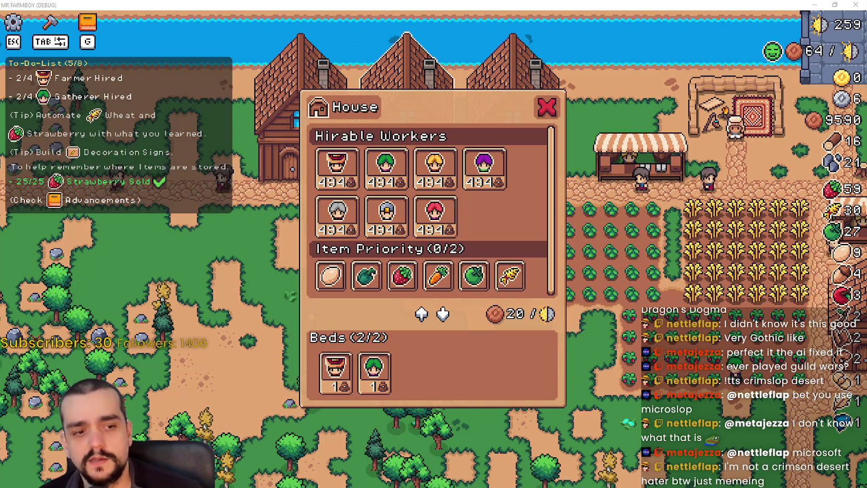
pyautogui.hotkey('alt', 'Tab')
pyautogui.scroll(3, 233, 91)
pyautogui.moveTo(126, 48)
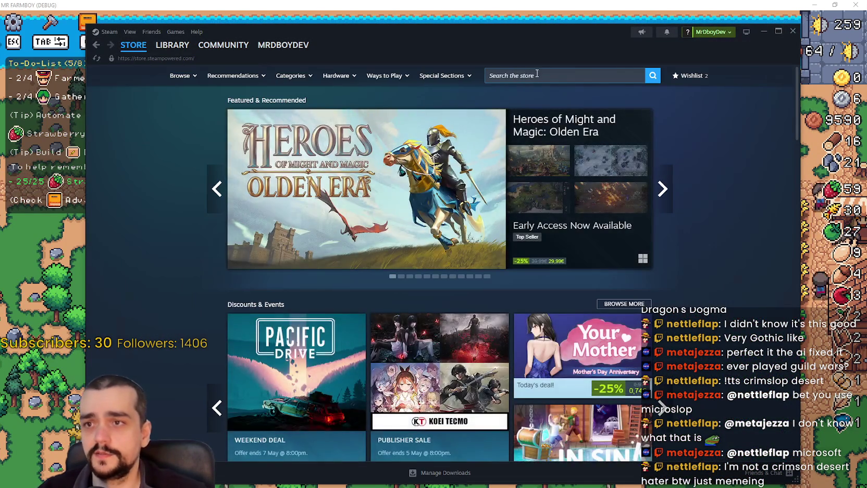
pyautogui.click(541, 76)
pyautogui.write('guild war')
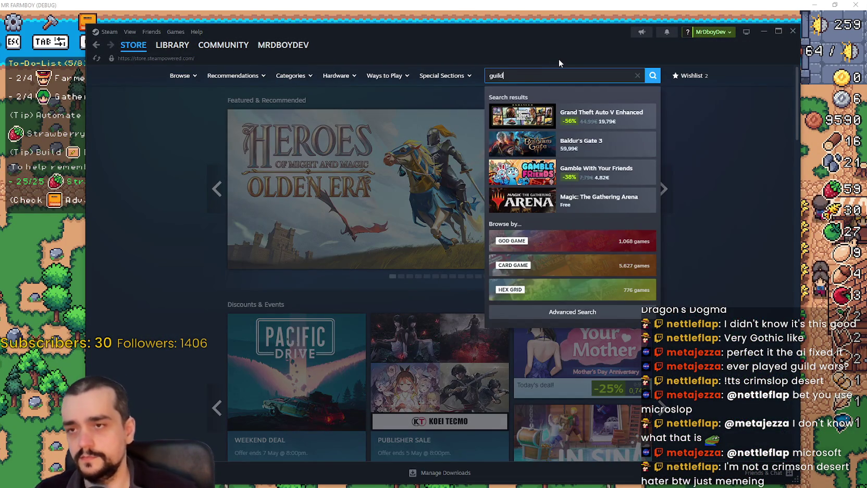
pyautogui.write('s')
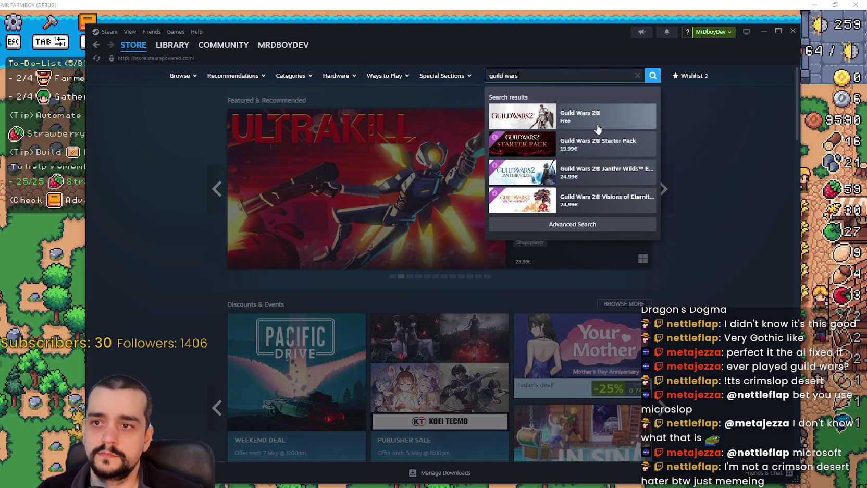
# Step: Open Guild Wars Reforged from the search results and scroll through its Community Hub
pyautogui.press('BackSpace')
pyautogui.click(603, 172)
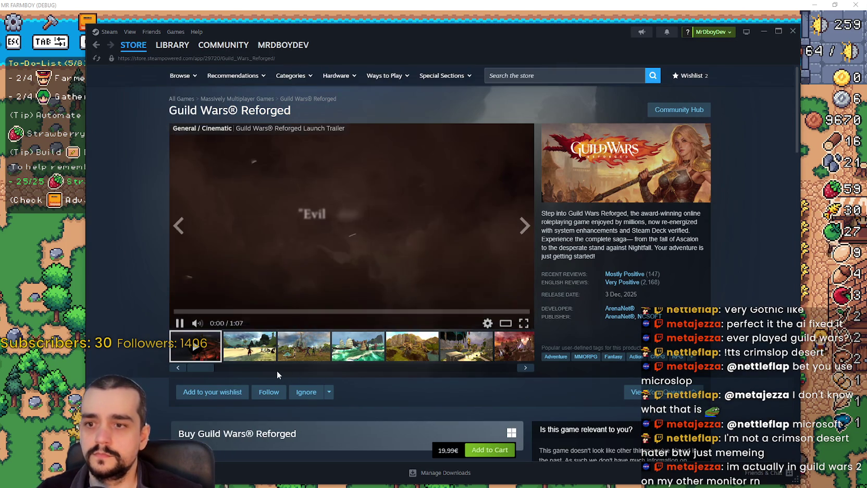
pyautogui.moveTo(633, 279)
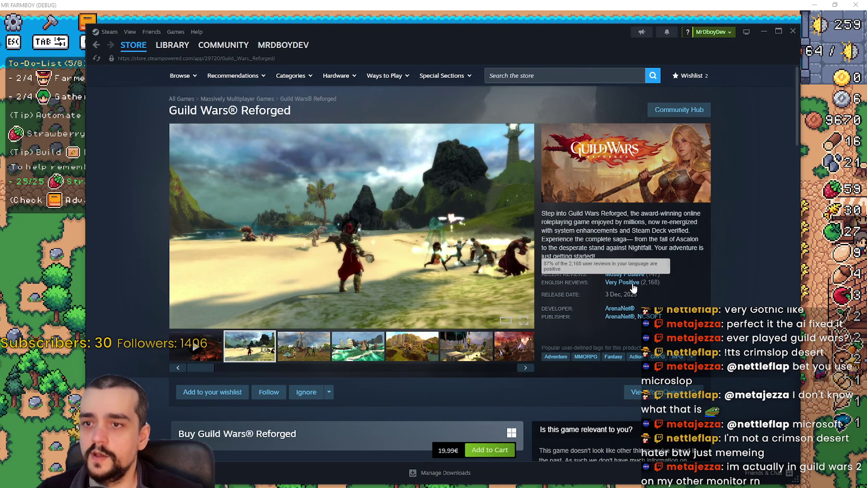
pyautogui.click(683, 110)
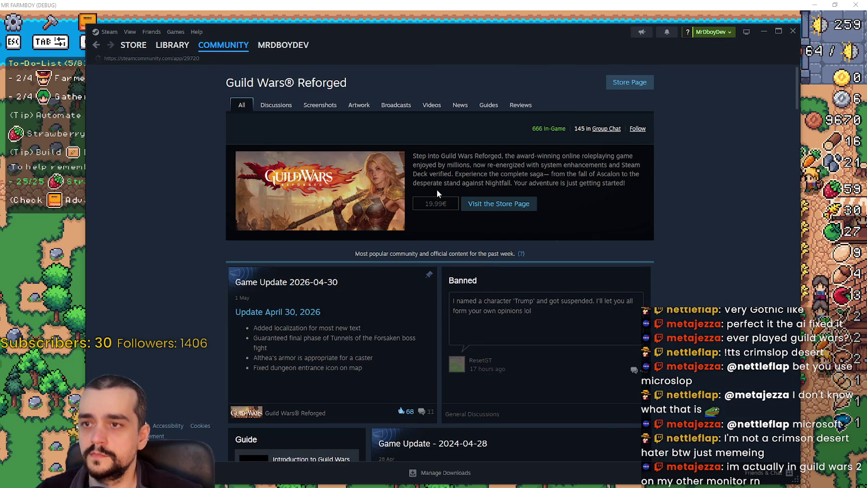
pyautogui.scroll(-2, 220, 180)
pyautogui.scroll(2, 220, 180)
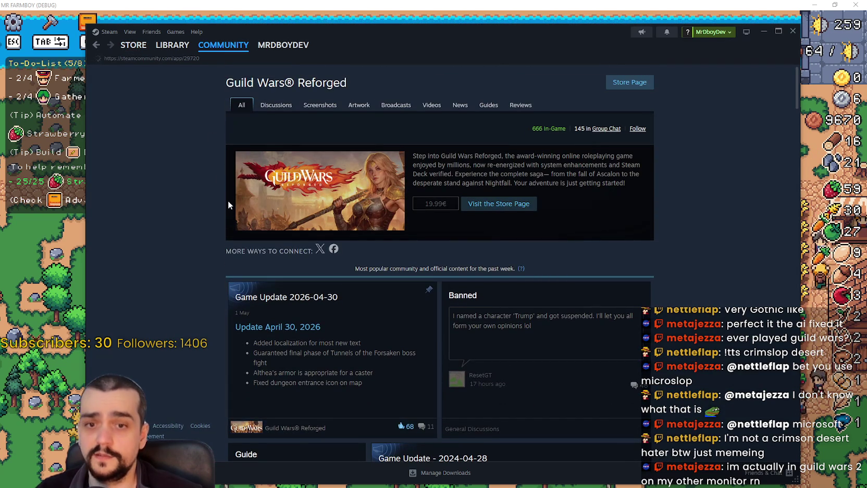
pyautogui.scroll(-1, 219, 208)
pyautogui.scroll(-8, 219, 208)
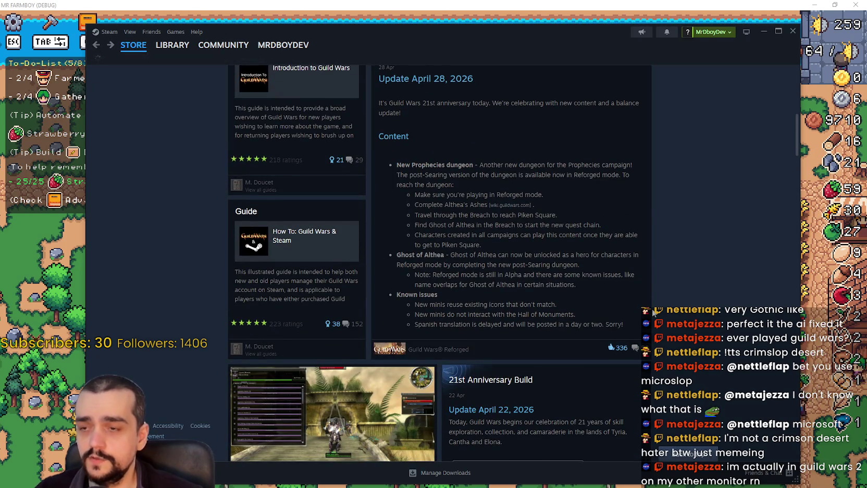
# Step: Back on the store page, page through the enlarged screenshots from the beach shot, then search 'Guild war'
pyautogui.hotkey('alt', 'Left')
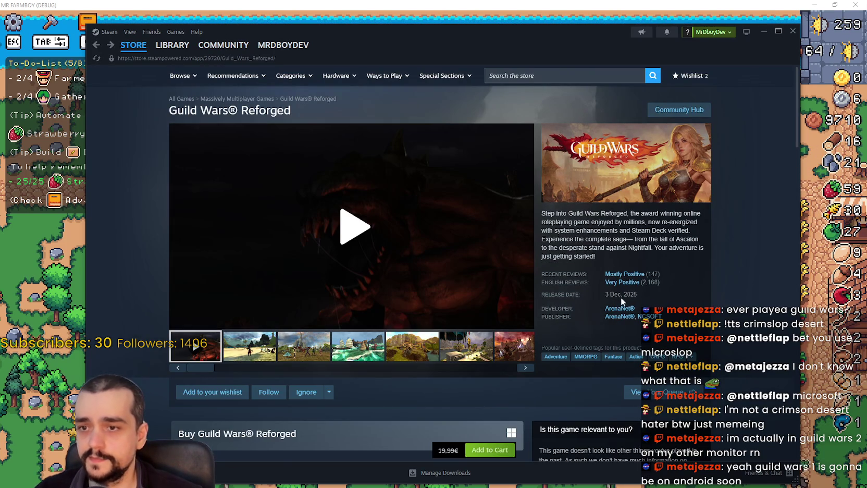
pyautogui.click(268, 353)
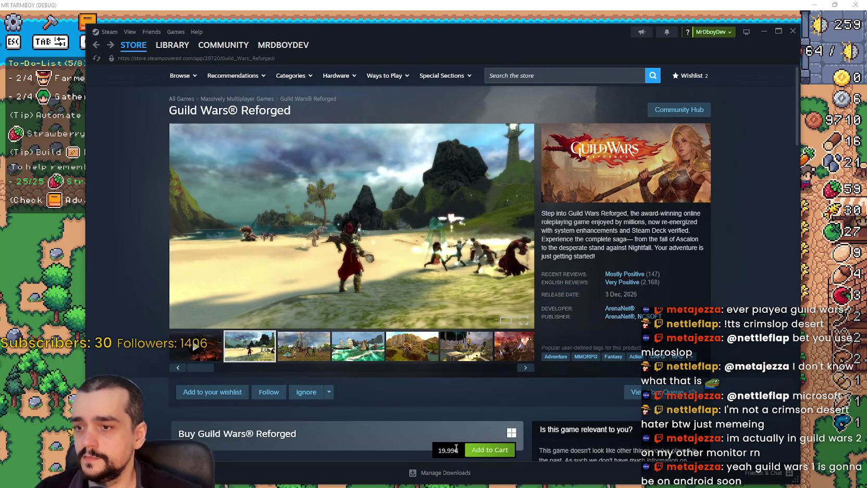
pyautogui.click(444, 265)
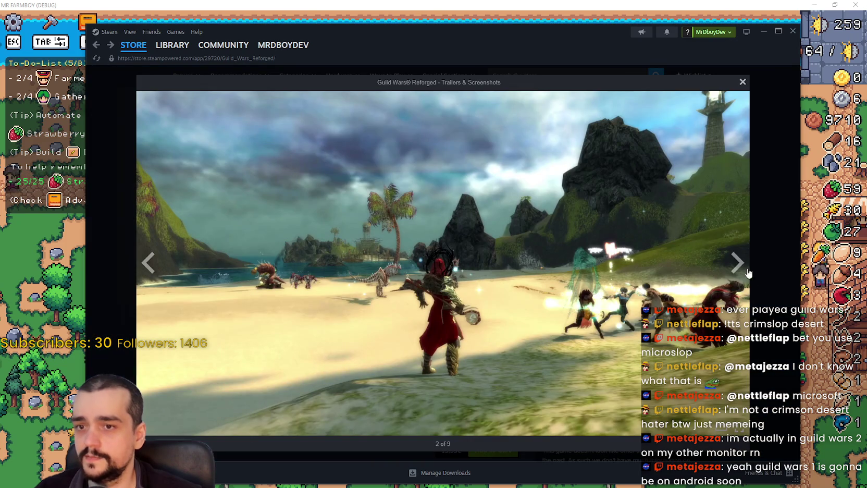
pyautogui.click(750, 270)
pyautogui.click(749, 263)
pyautogui.click(748, 252)
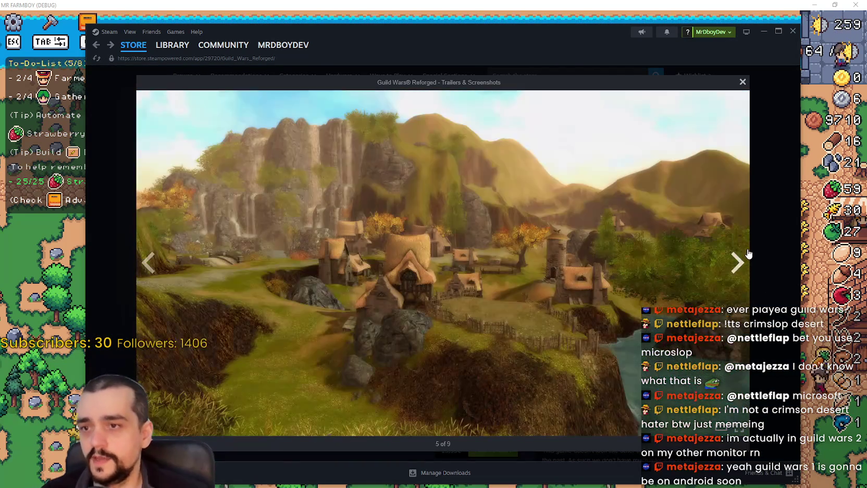
pyautogui.click(743, 263)
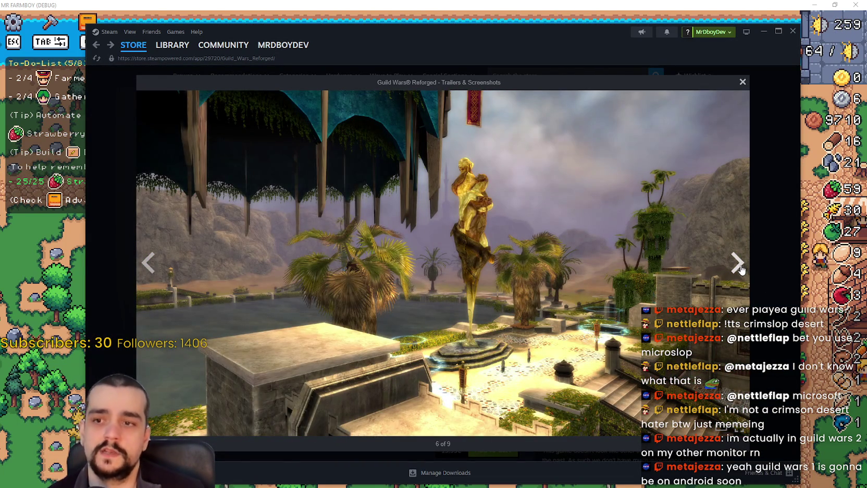
pyautogui.click(742, 267)
pyautogui.click(749, 264)
pyautogui.press('Escape')
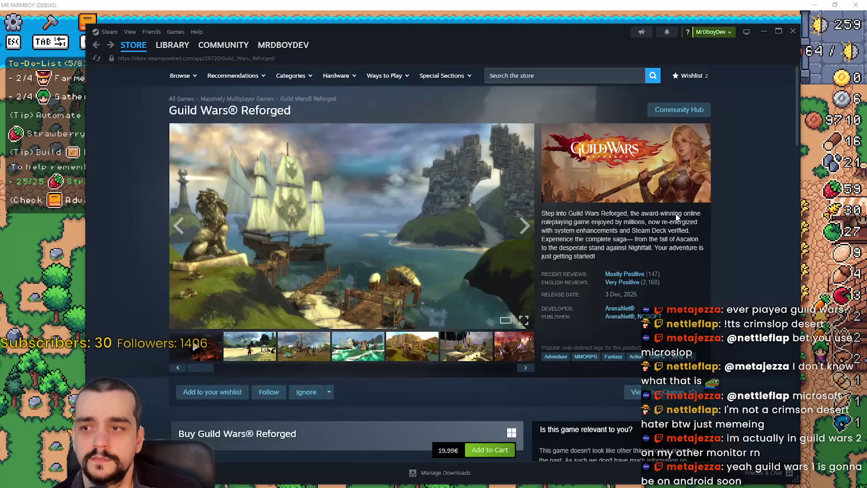
pyautogui.click(510, 73)
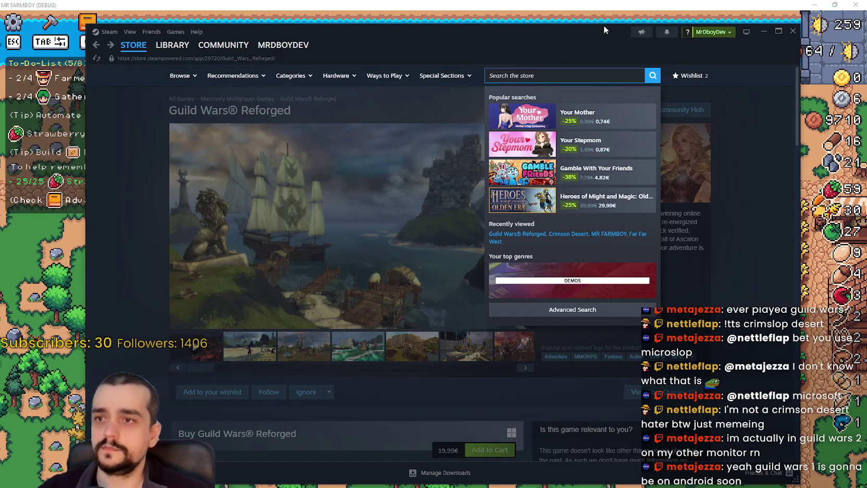
pyautogui.write('Guild war')
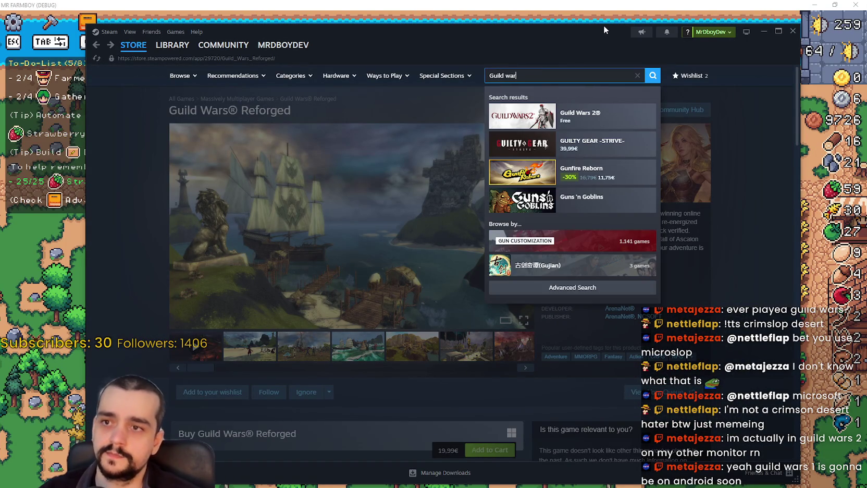
# Step: Open the Guild Wars 2 store page and page through its screenshots full size
pyautogui.click(599, 117)
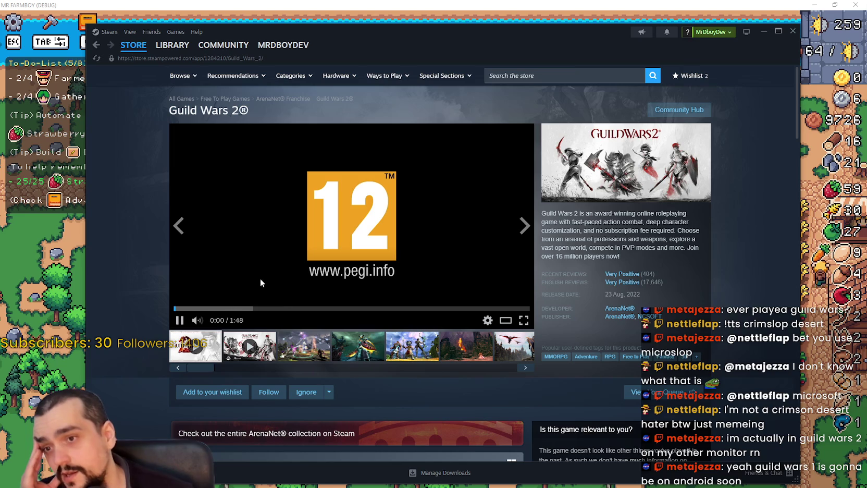
pyautogui.click(310, 352)
pyautogui.click(422, 249)
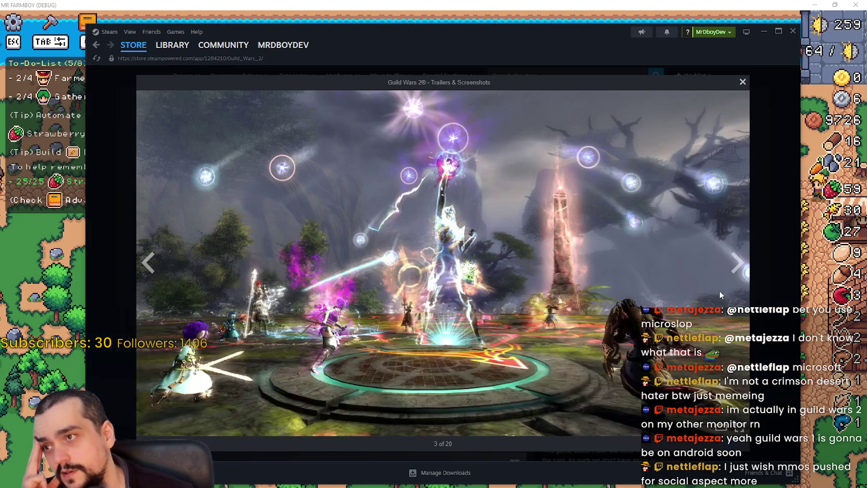
pyautogui.click(742, 270)
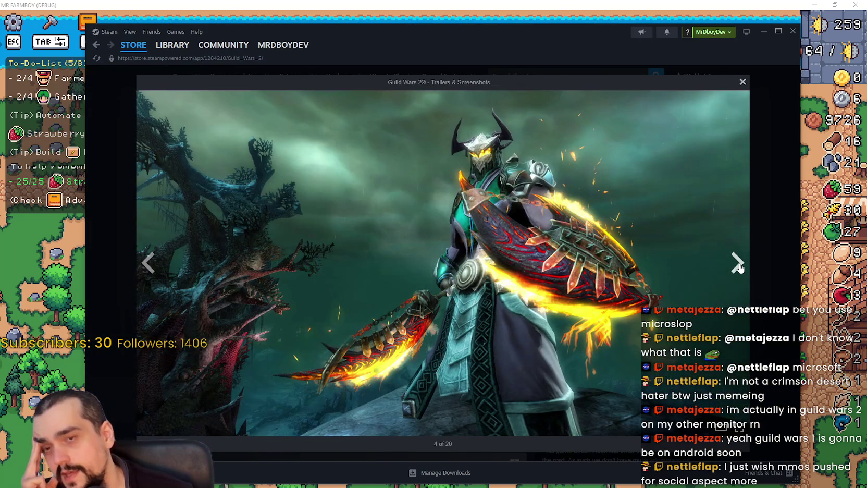
pyautogui.click(738, 267)
pyautogui.click(753, 292)
# Step: Scroll down to the DLC list showing the 99,97€ Elder Dragon Saga bundle and expansions
pyautogui.scroll(-5, 307, 342)
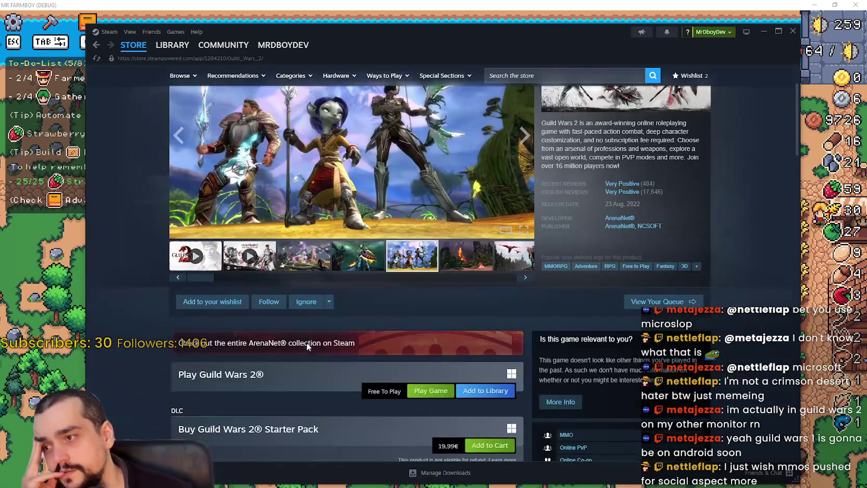
pyautogui.scroll(-4, 294, 344)
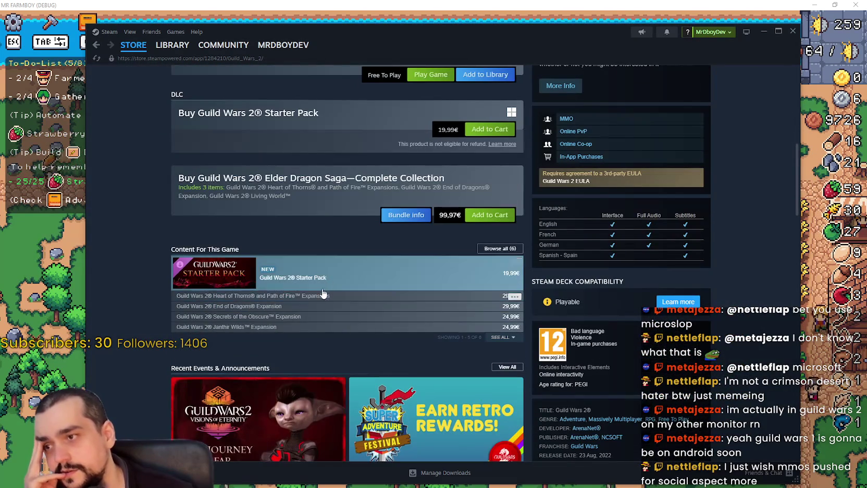
pyautogui.moveTo(300, 297)
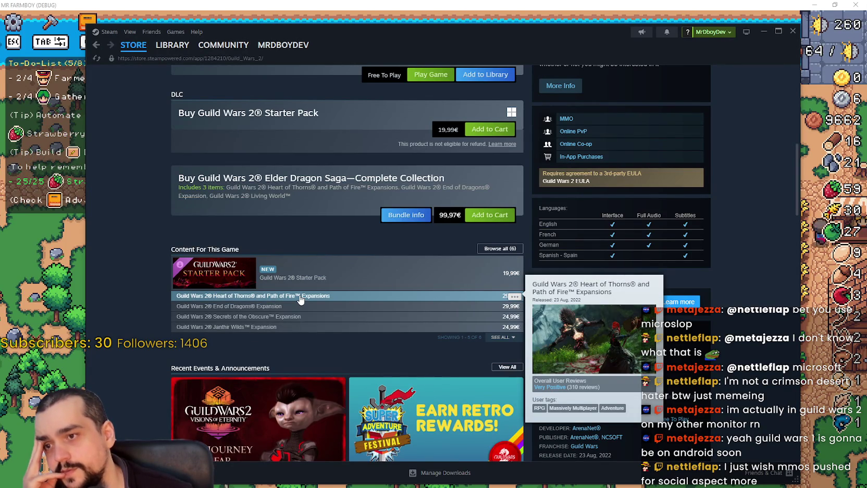
pyautogui.moveTo(298, 312)
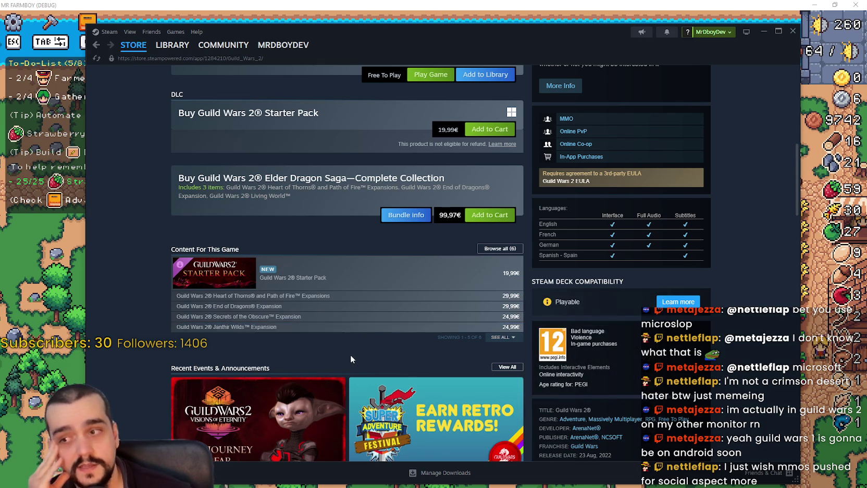
pyautogui.scroll(3, 351, 356)
pyautogui.scroll(-4, 351, 359)
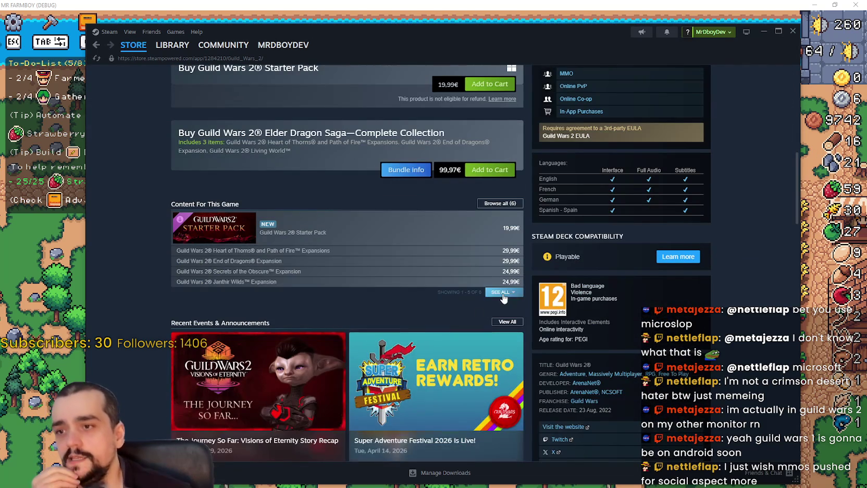
# Step: Show the full Guild Wars 2 DLC list, then page through its screenshots full size
pyautogui.click(502, 292)
pyautogui.moveTo(327, 294)
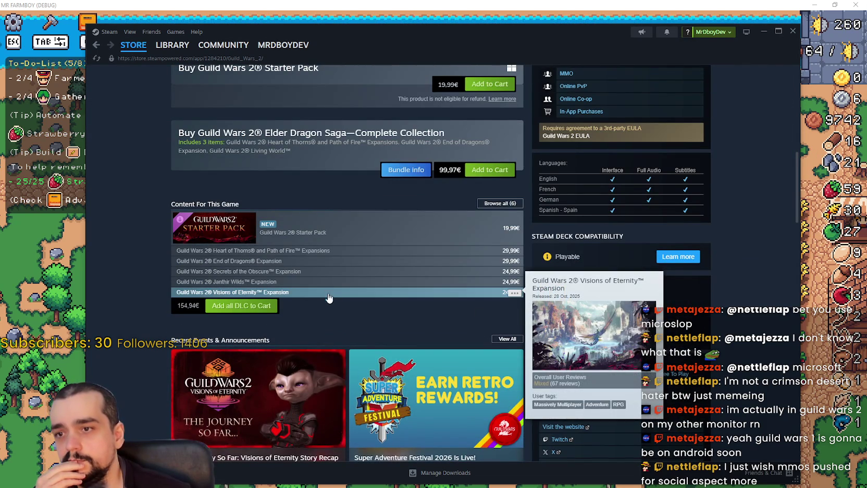
pyautogui.scroll(10, 344, 317)
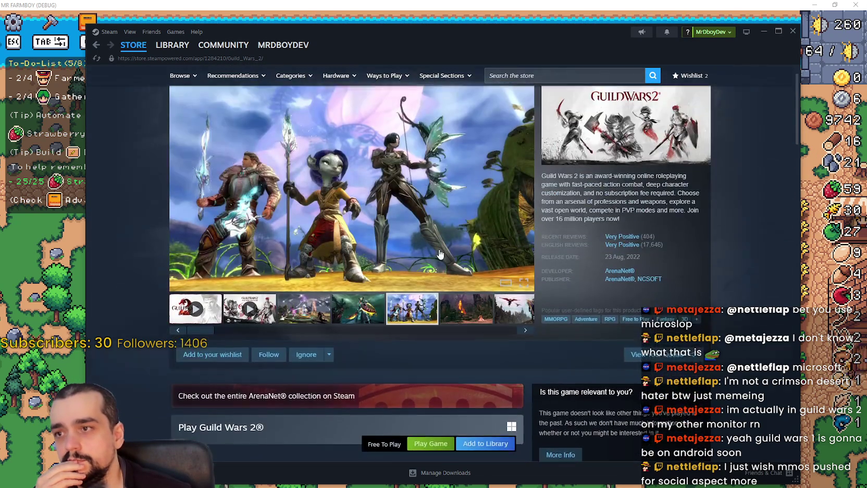
pyautogui.click(463, 231)
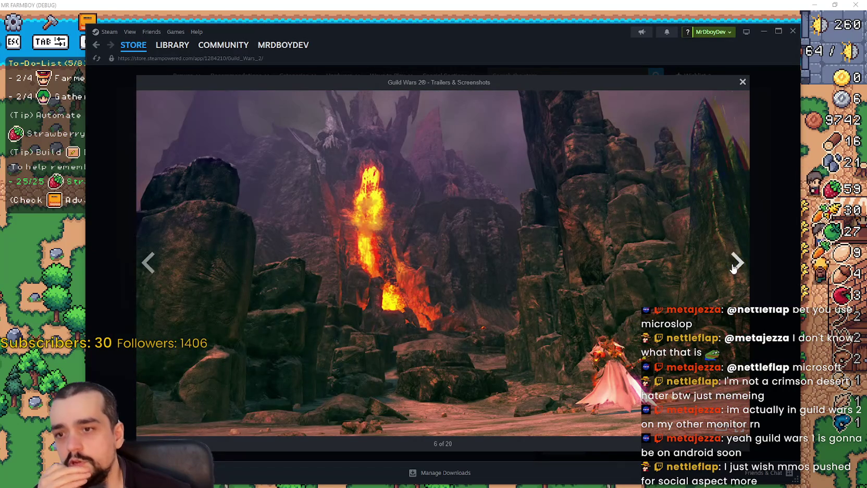
pyautogui.click(735, 269)
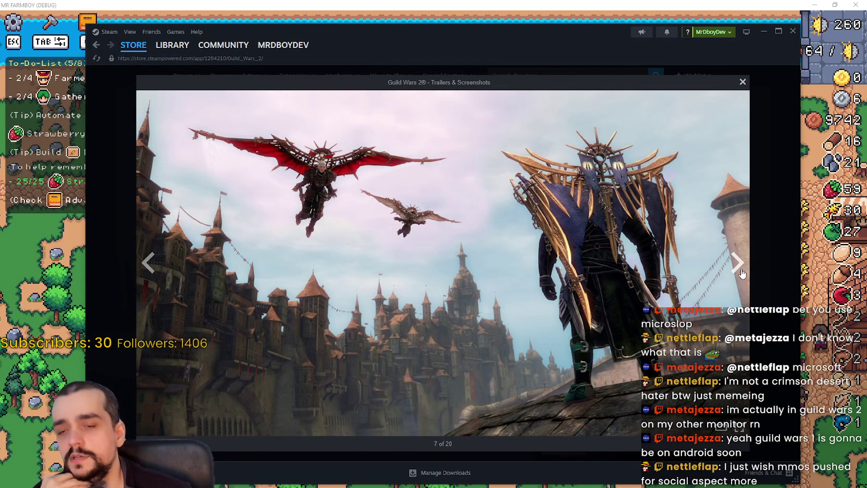
pyautogui.click(740, 271)
pyautogui.click(735, 261)
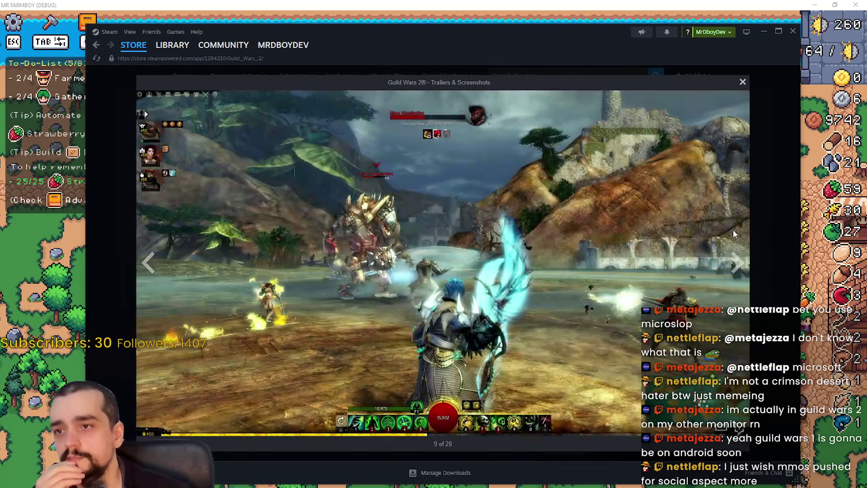
pyautogui.click(737, 267)
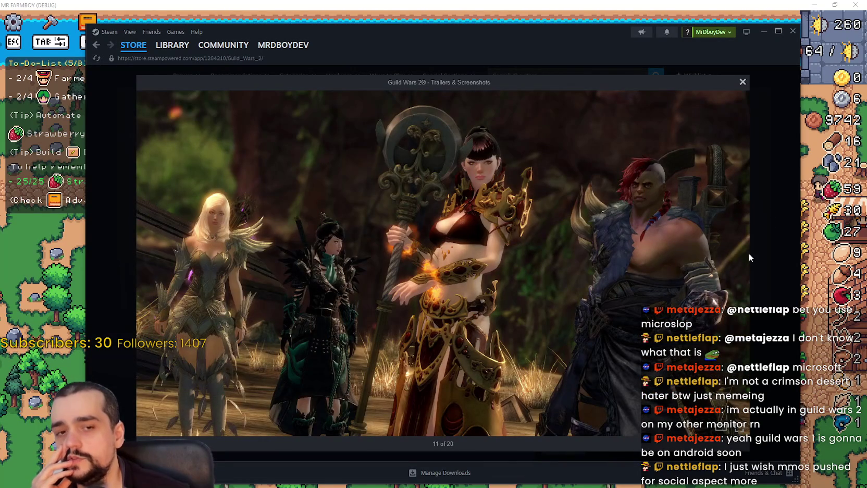
pyautogui.click(746, 256)
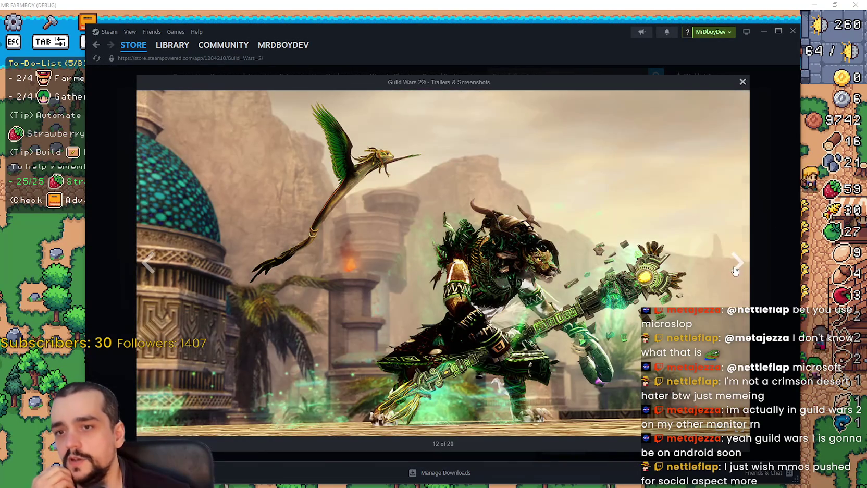
pyautogui.click(735, 271)
pyautogui.click(759, 234)
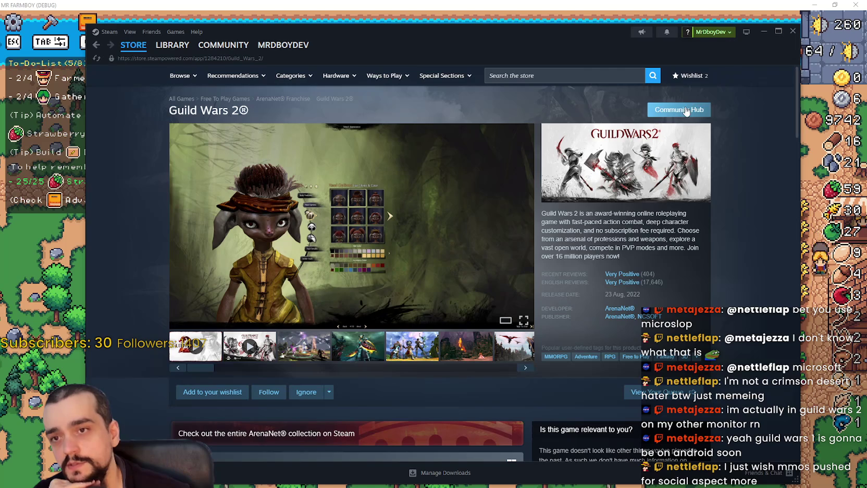
# Step: Visit the Guild Wars 2 Community Hub, return to the store page, and start searching 'elden'
pyautogui.click(680, 113)
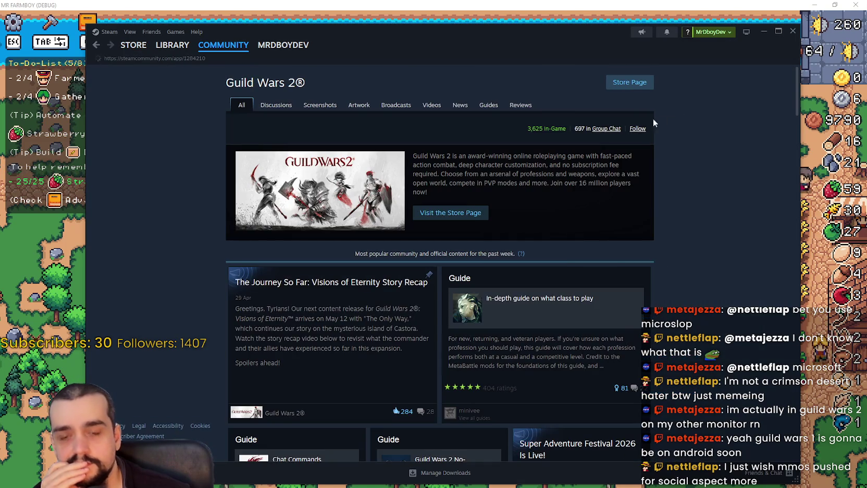
pyautogui.moveTo(140, 48)
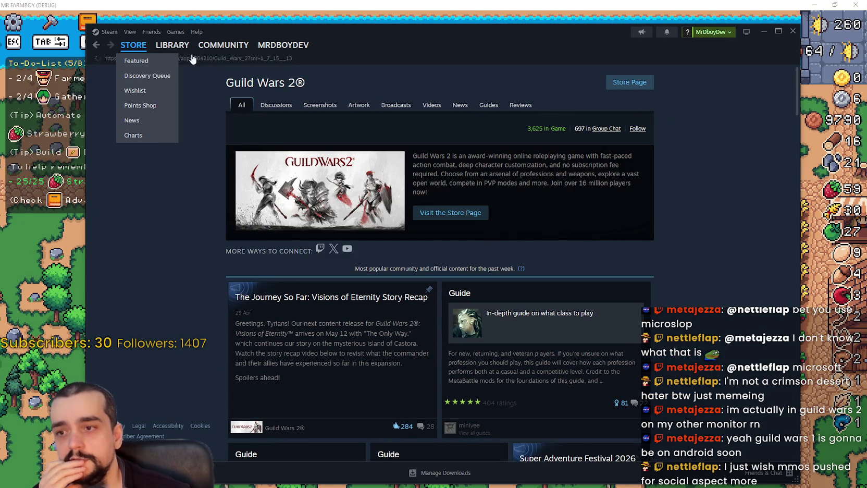
pyautogui.click(631, 85)
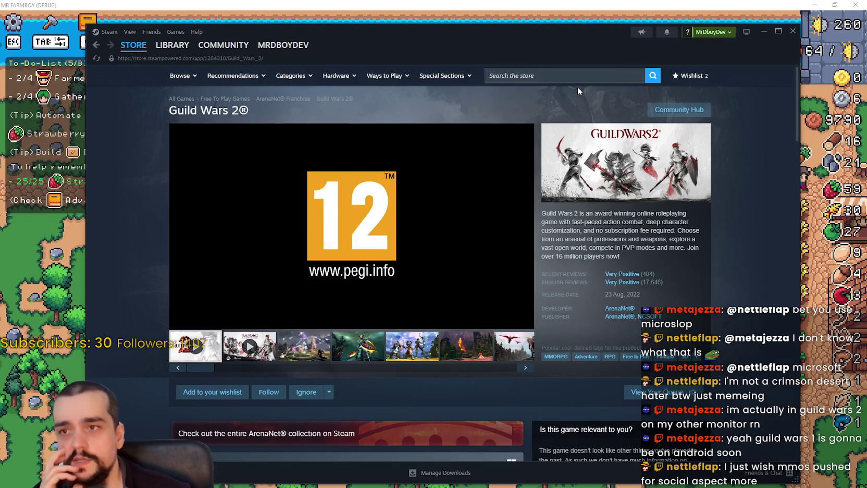
pyautogui.click(578, 75)
pyautogui.write('lde')
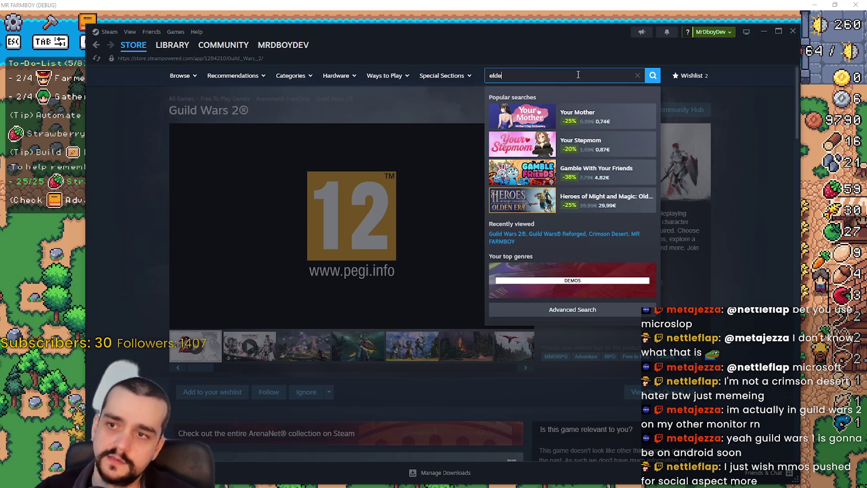
pyautogui.write('n')
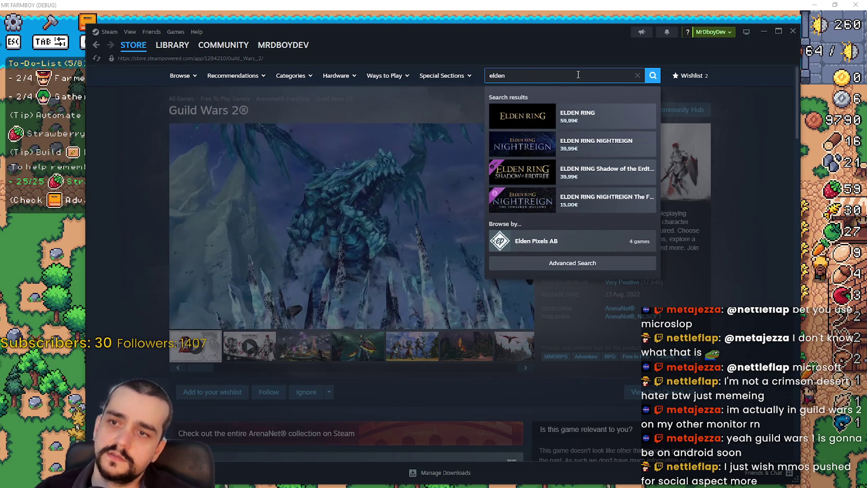
# Step: Open The Elder Scrolls Online from the search results and page through its screenshots full size
pyautogui.press('BackSpace')
pyautogui.click(606, 144)
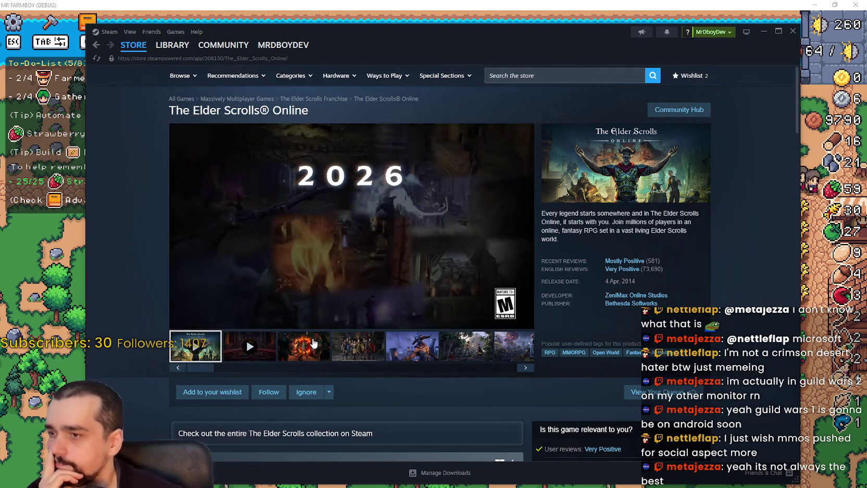
pyautogui.click(304, 346)
pyautogui.click(417, 224)
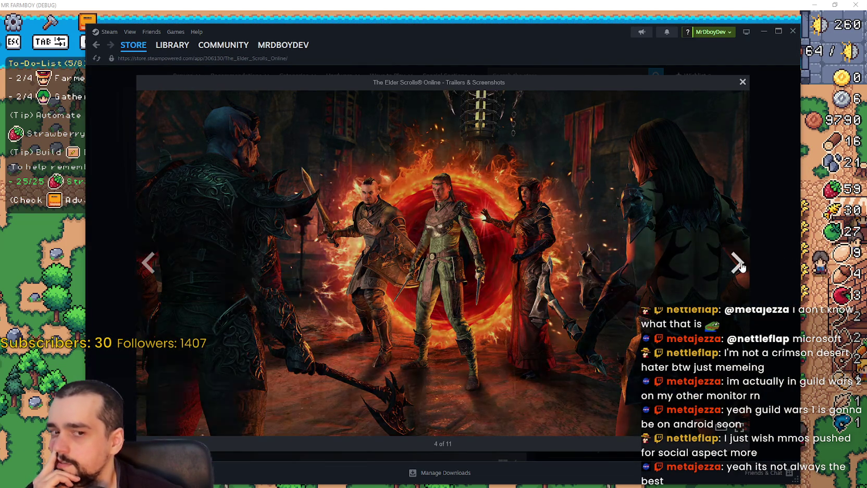
pyautogui.click(742, 267)
pyautogui.click(742, 267)
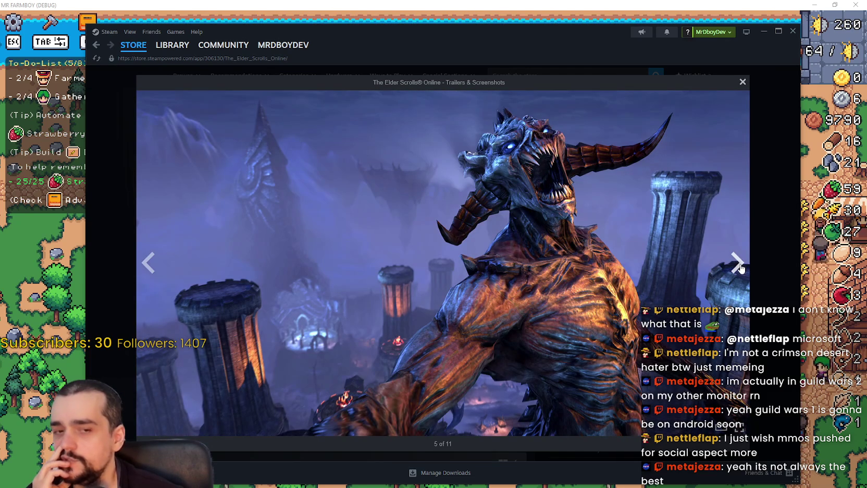
pyautogui.click(740, 274)
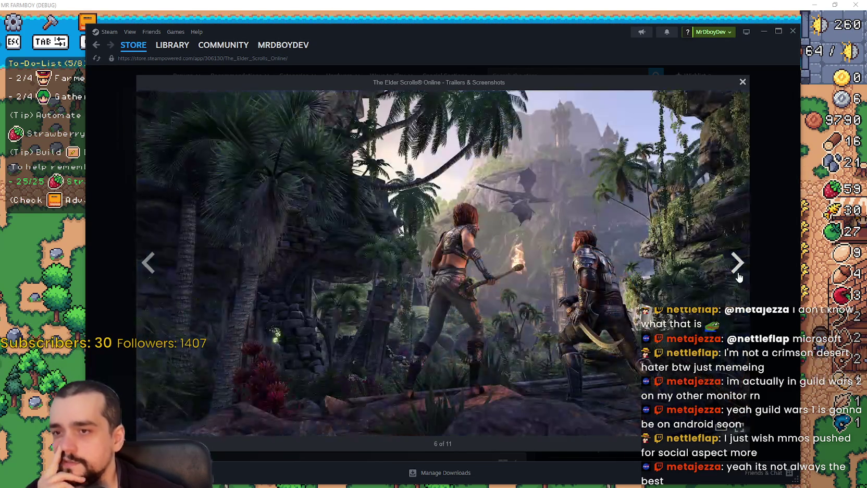
pyautogui.click(739, 277)
pyautogui.click(739, 279)
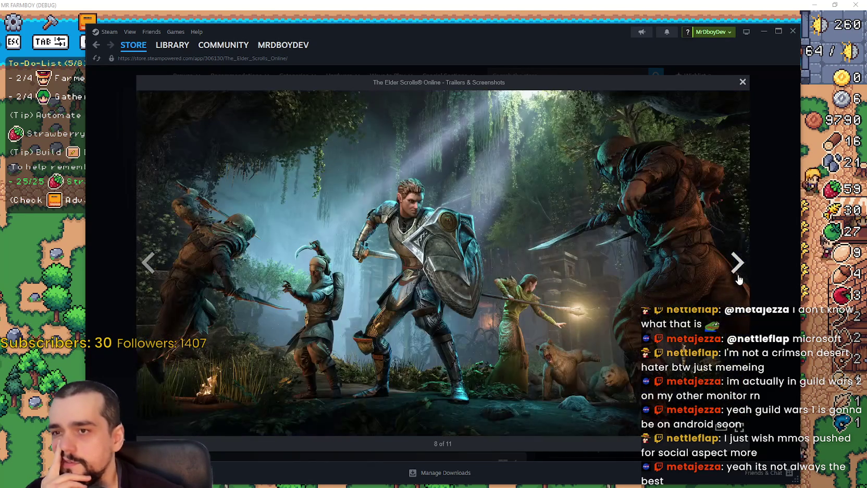
# Step: Watch the E3 2021 trailer from 1:18, move to the E3 2018 trailer, and close the viewer
pyautogui.click(738, 279)
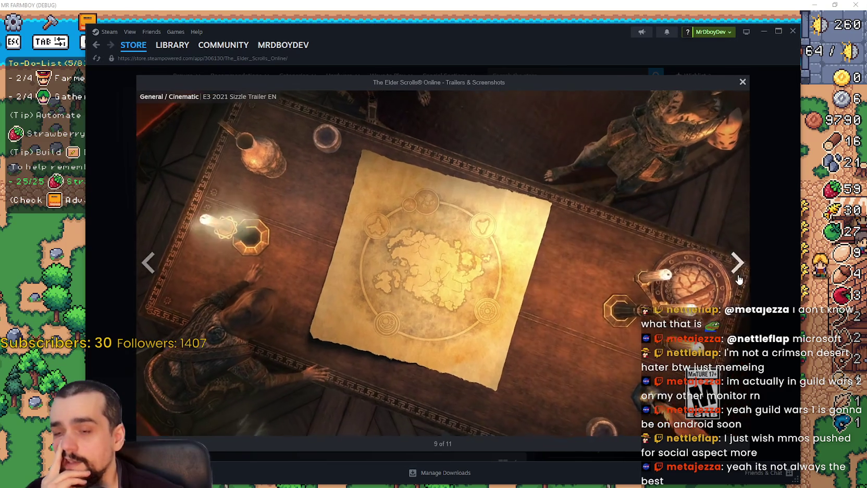
pyautogui.click(497, 415)
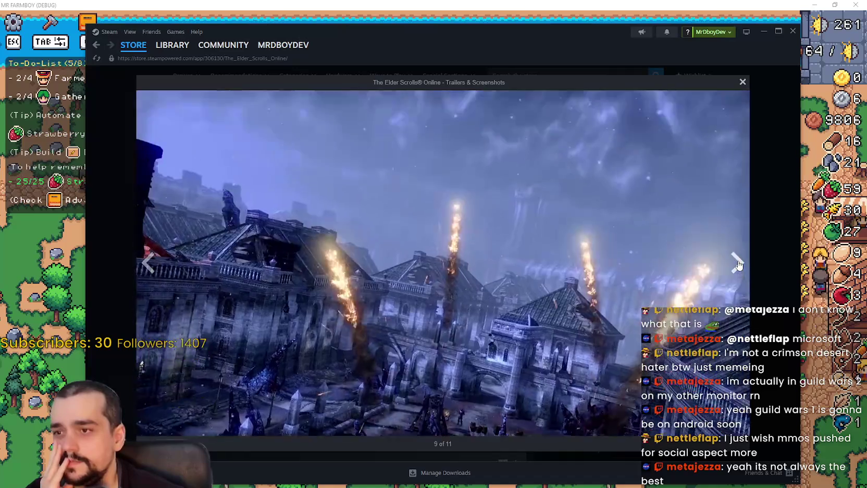
pyautogui.click(736, 262)
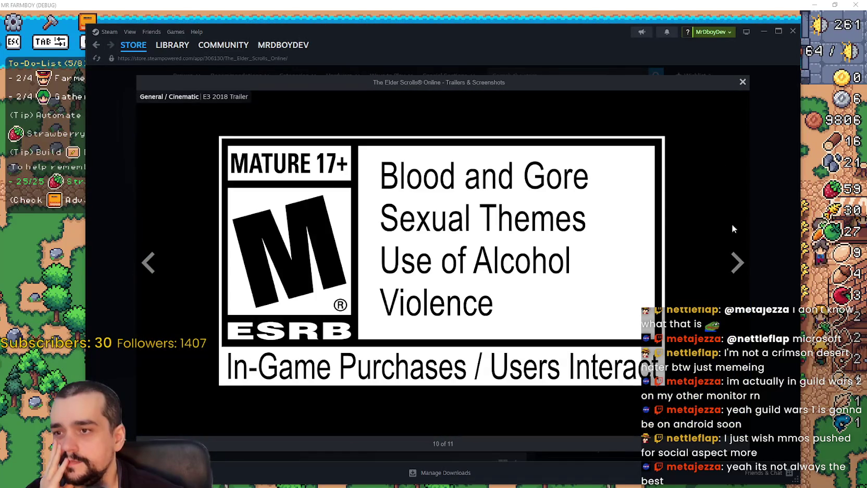
pyautogui.click(741, 82)
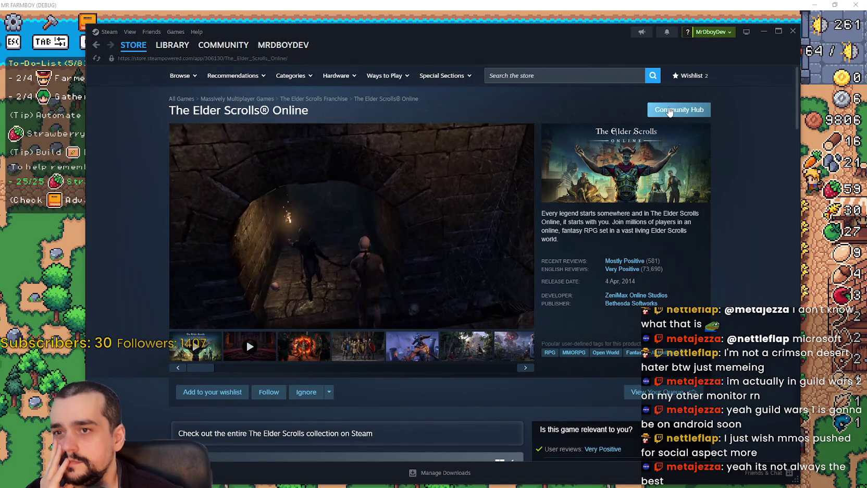
# Step: Scroll through The Elder Scrolls Online Community Hub posts and return to its store page
pyautogui.click(679, 110)
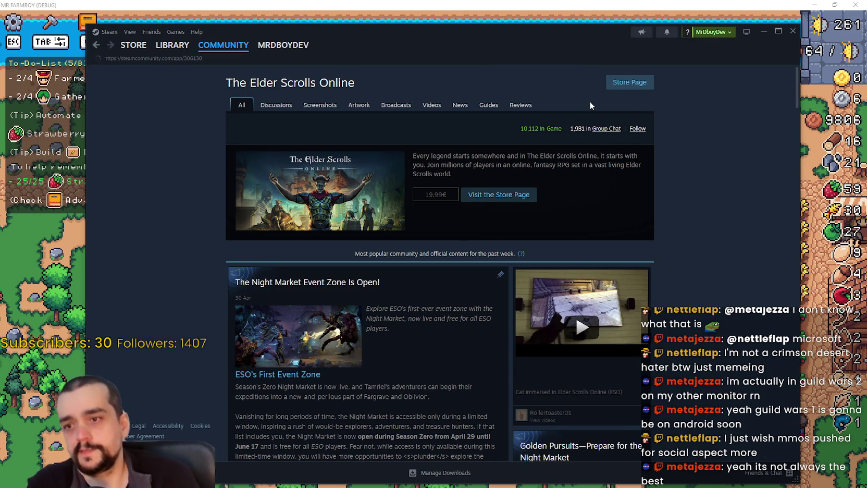
pyautogui.scroll(-3, 487, 347)
pyautogui.scroll(-2, 487, 347)
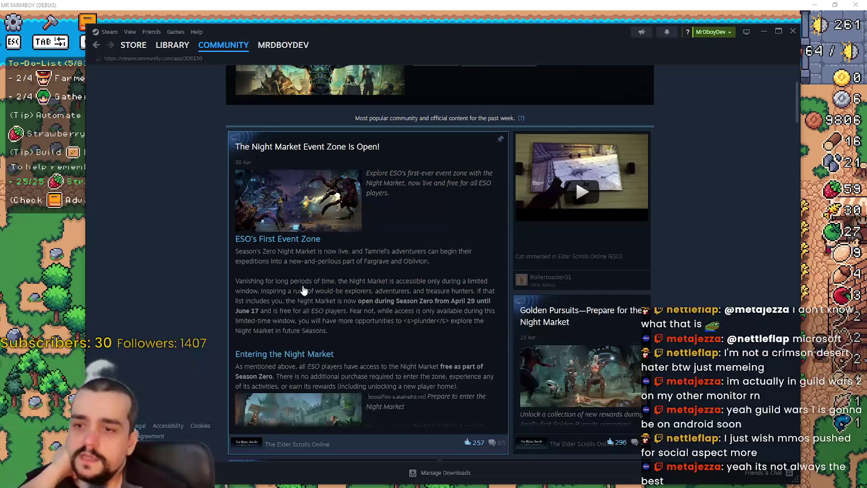
pyautogui.scroll(-2, 351, 271)
pyautogui.scroll(-8, 429, 277)
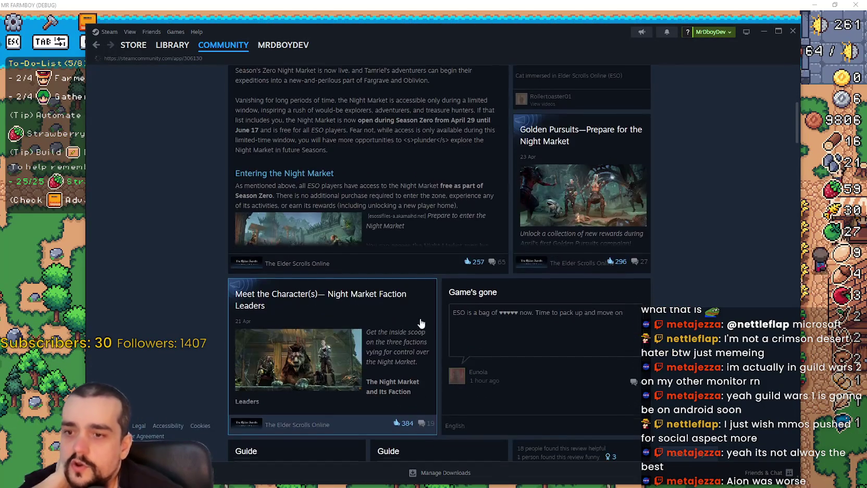
pyautogui.scroll(-15, 428, 277)
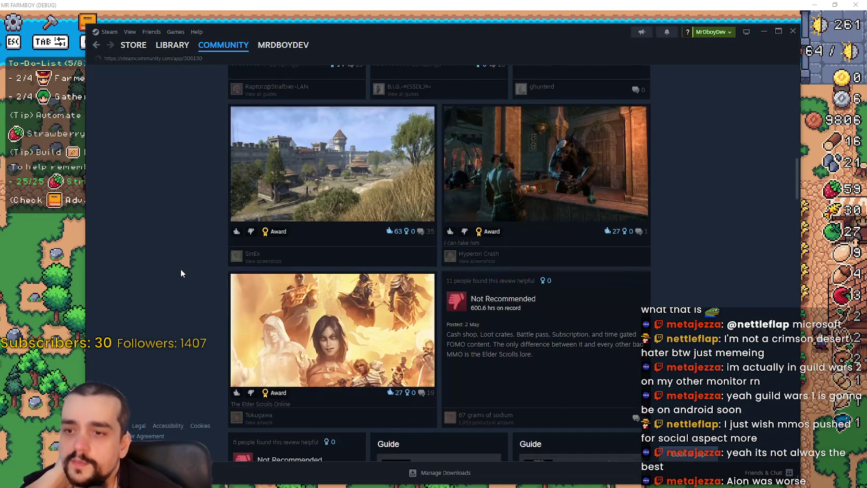
pyautogui.click(97, 42)
pyautogui.moveTo(134, 50)
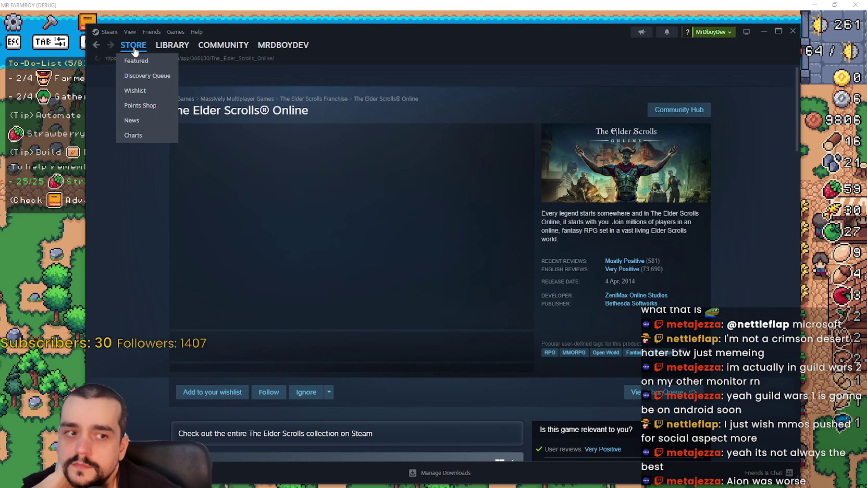
pyautogui.click(532, 78)
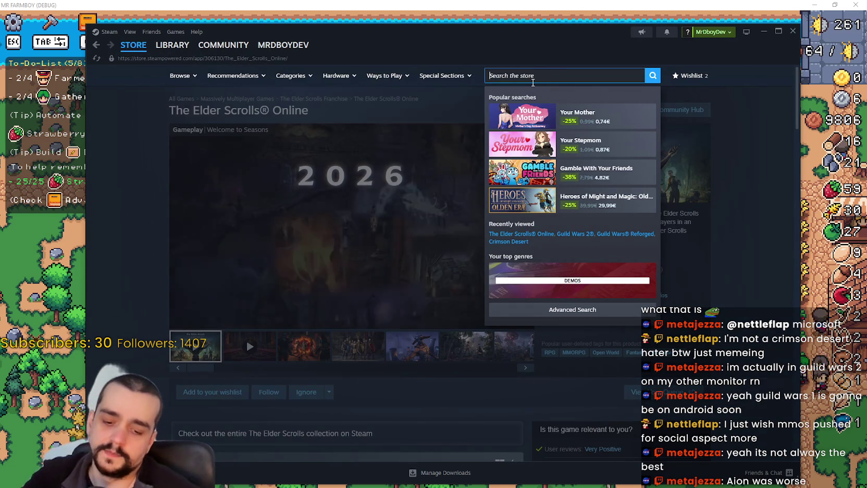
# Step: Search for 'black desert', open its store page, and skip the trailer to 0:38
pyautogui.write('black desert')
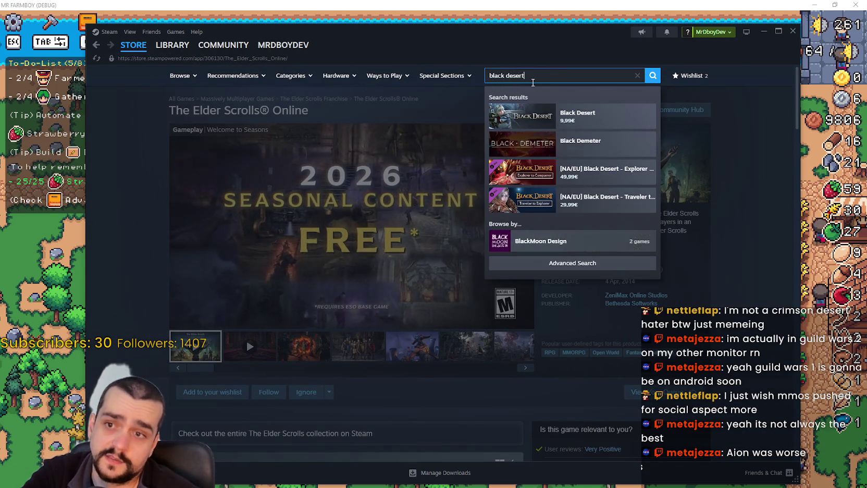
pyautogui.click(572, 122)
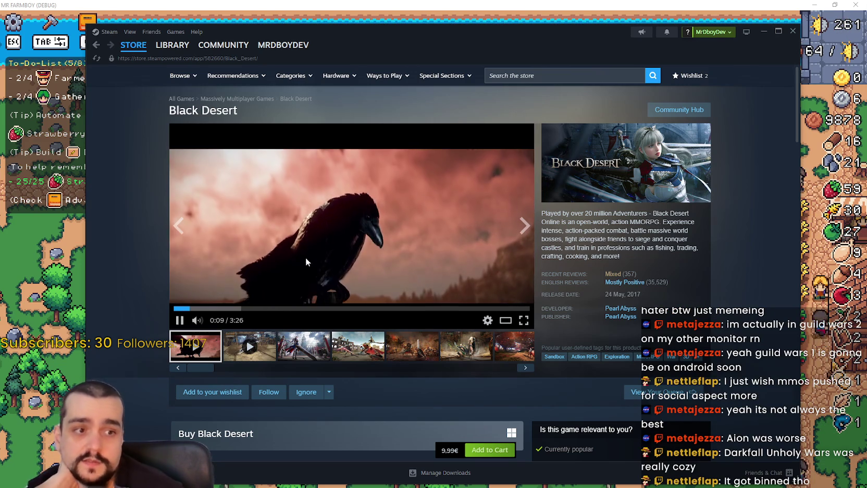
pyautogui.click(239, 308)
# Step: Skip the Black Desert trailer to 2:45, then play the World Boss Trailer past its intro
pyautogui.click(369, 308)
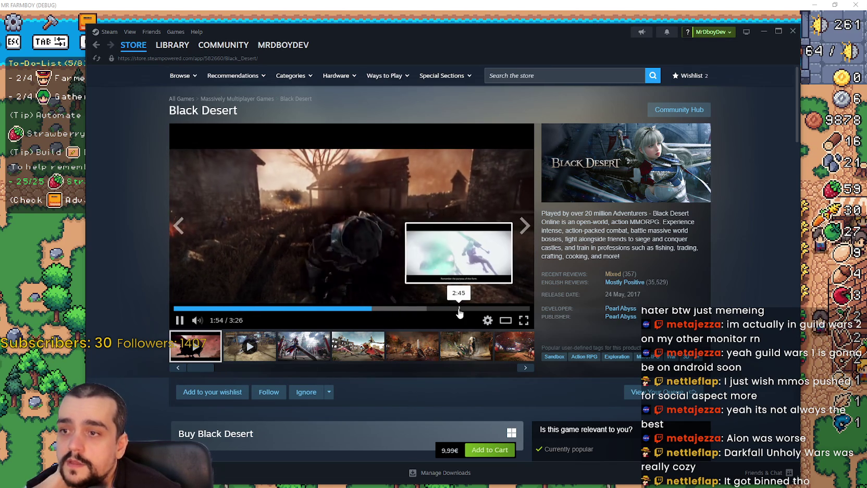
pyautogui.click(458, 308)
pyautogui.click(230, 358)
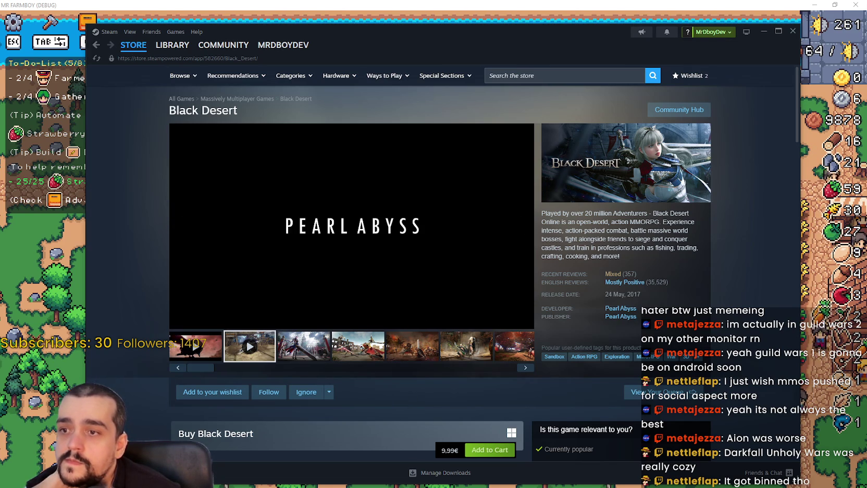
pyautogui.click(274, 308)
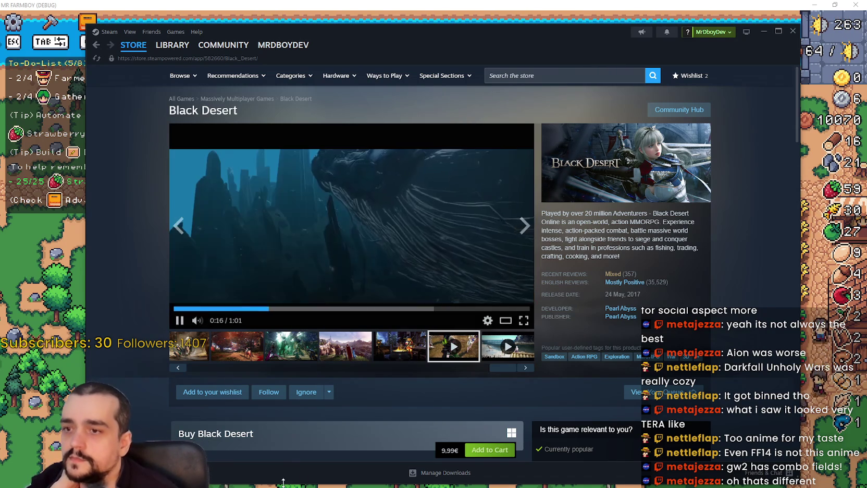
# Step: Skip the trailer ahead to about 0:43, then jump the last gallery video to 0:29
pyautogui.click(331, 309)
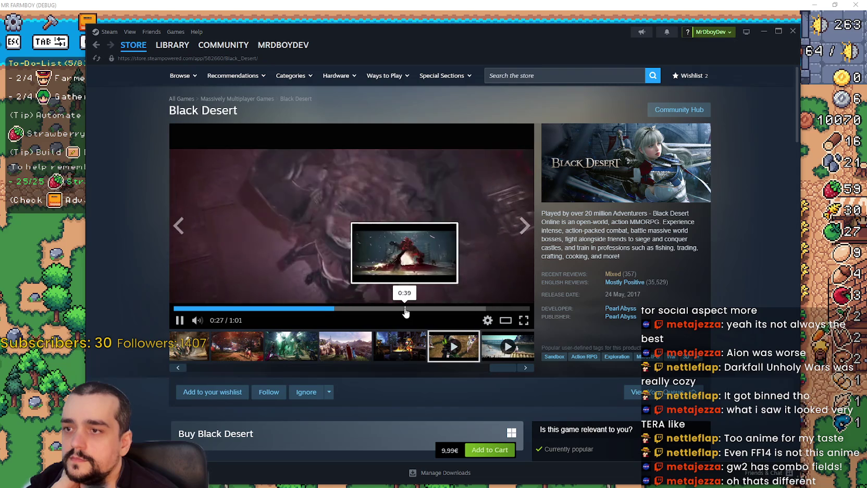
pyautogui.click(422, 309)
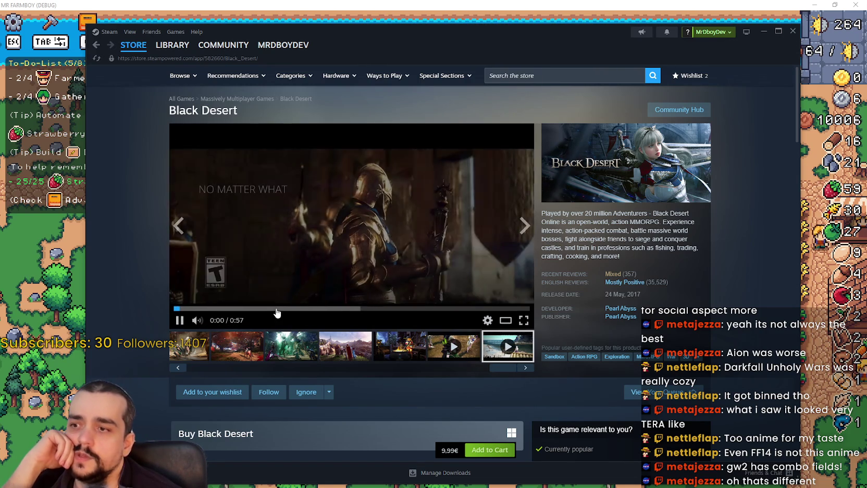
pyautogui.click(358, 308)
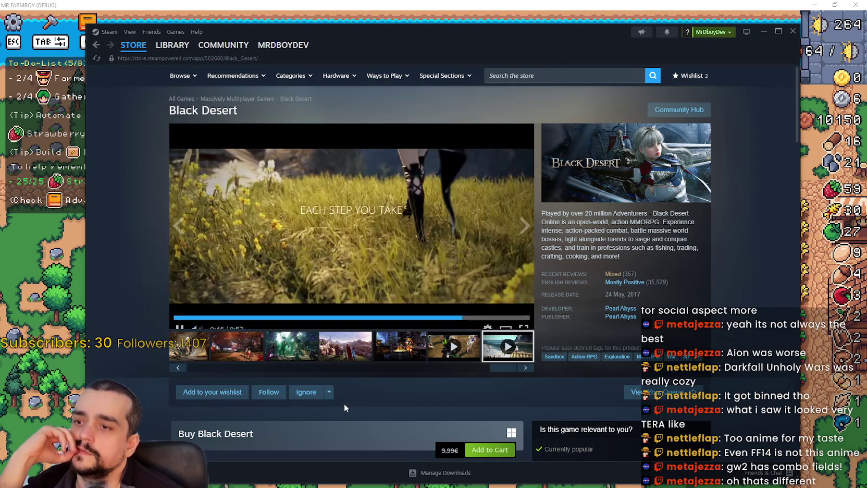
pyautogui.scroll(-6, 344, 403)
pyautogui.scroll(6, 346, 403)
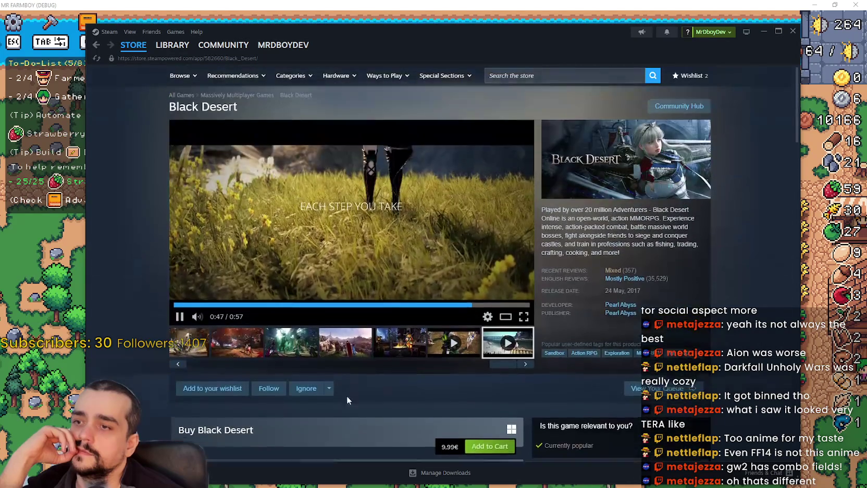
pyautogui.scroll(-5, 334, 386)
pyautogui.scroll(-10, 335, 382)
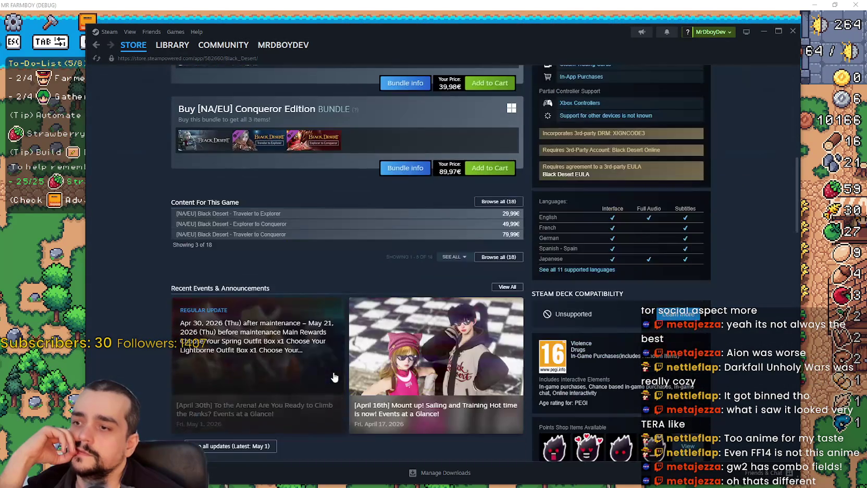
pyautogui.scroll(-5, 414, 393)
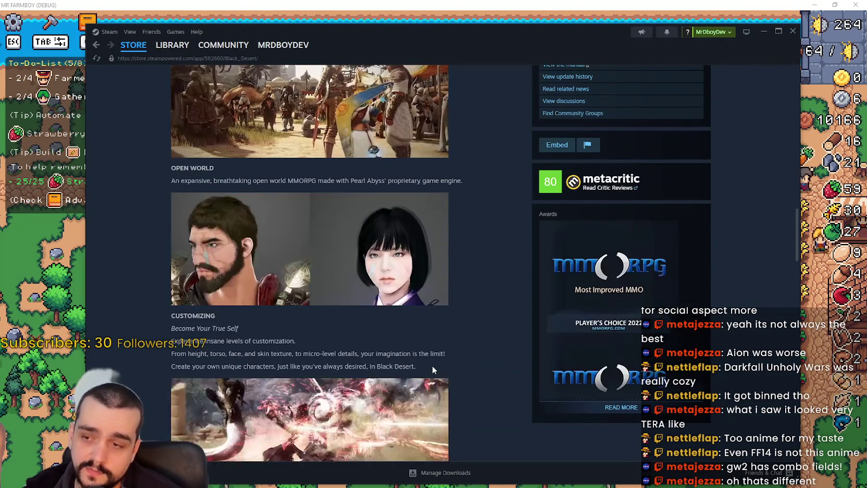
pyautogui.scroll(-3, 431, 365)
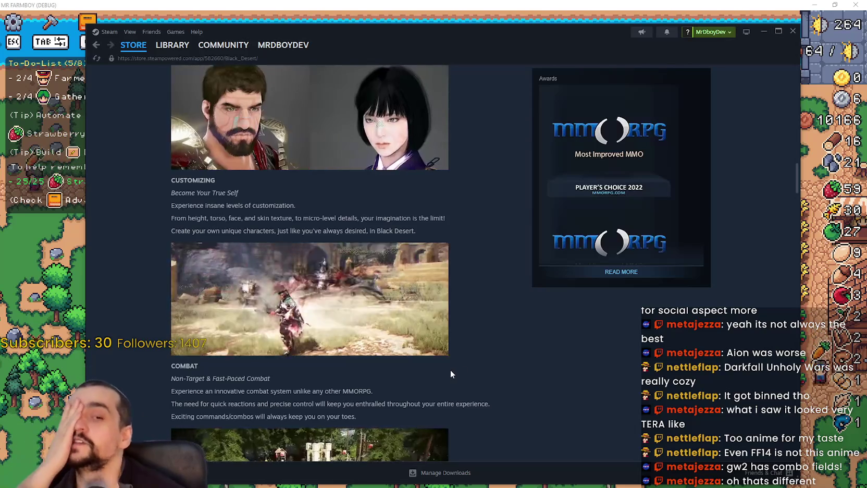
pyautogui.scroll(-1, 447, 369)
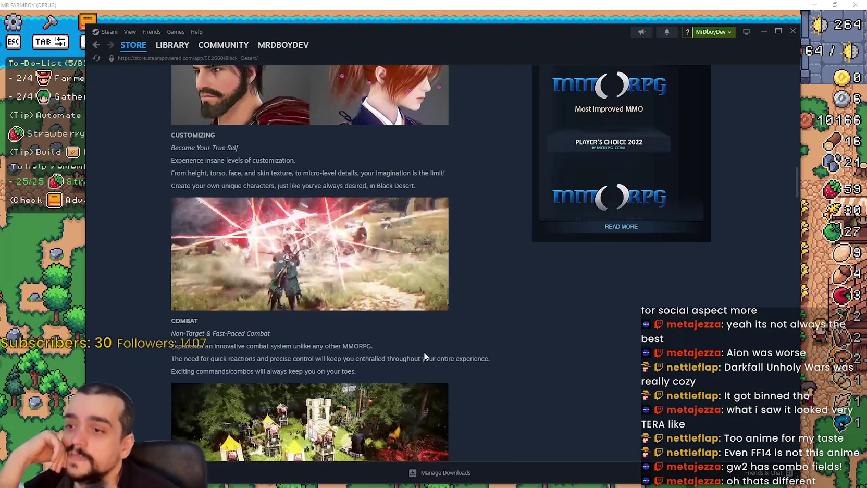
pyautogui.scroll(-5, 430, 332)
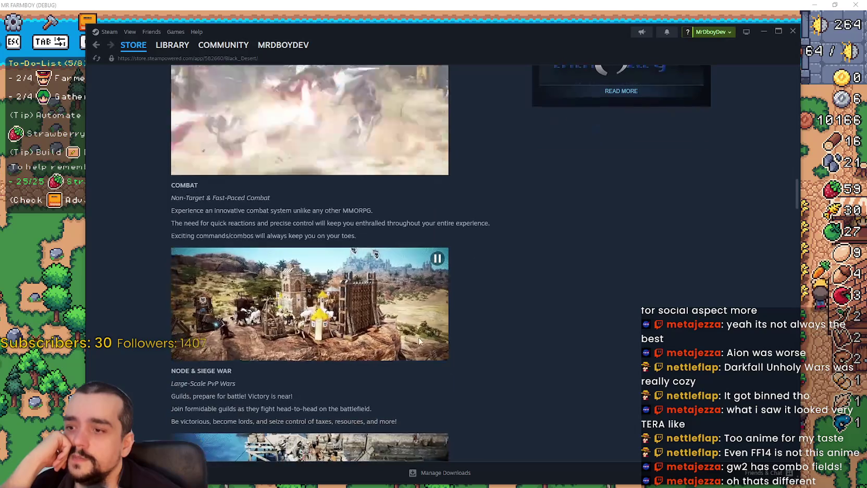
pyautogui.scroll(-5, 550, 366)
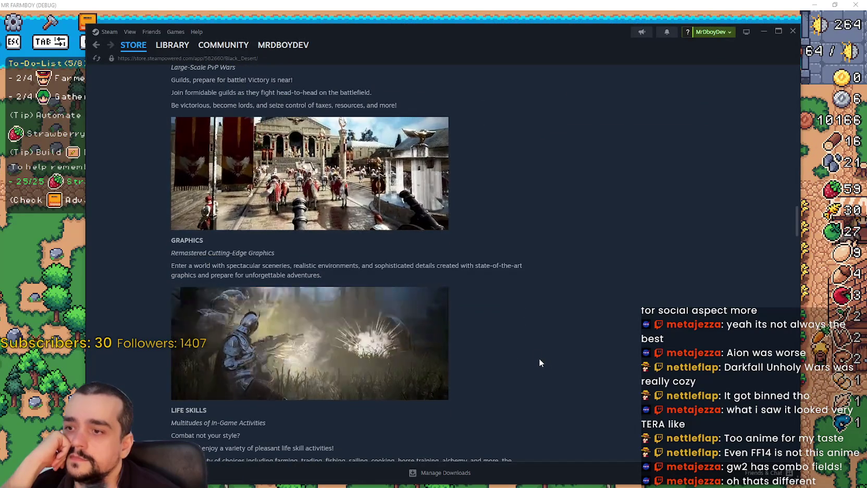
pyautogui.scroll(-2, 524, 339)
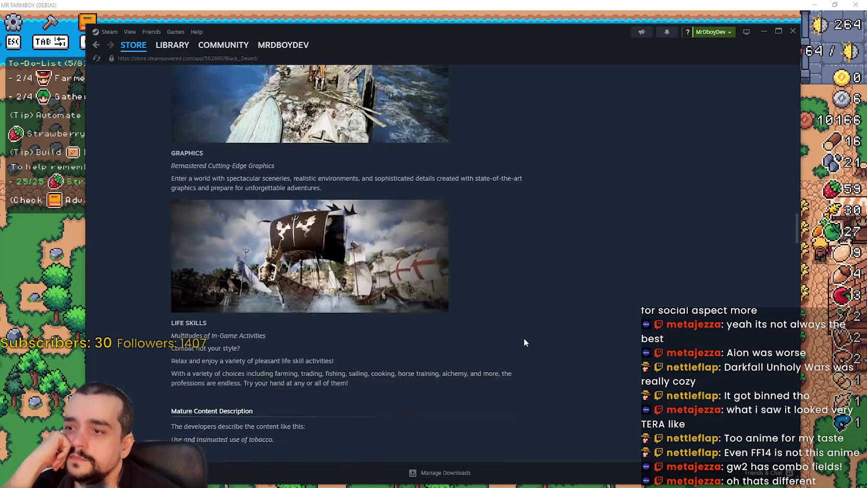
pyautogui.scroll(3, 518, 355)
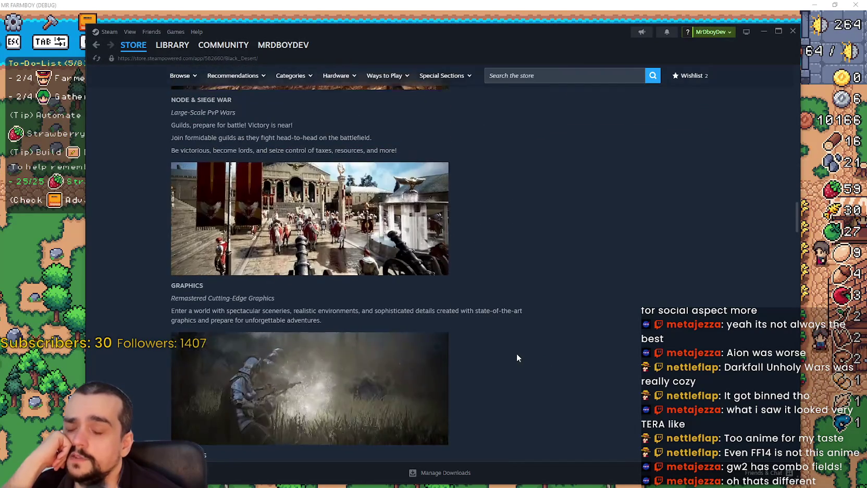
pyautogui.scroll(-2, 516, 349)
pyautogui.scroll(3, 513, 345)
pyautogui.scroll(4, 483, 394)
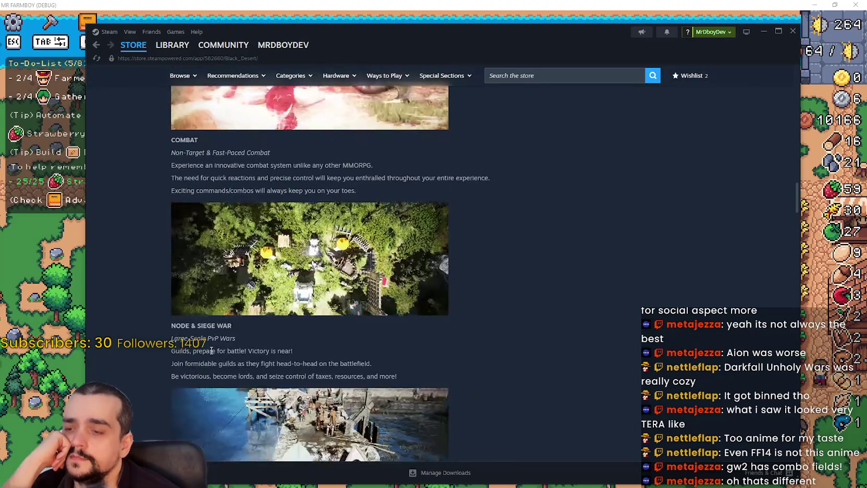
pyautogui.scroll(-3, 265, 375)
pyautogui.scroll(4, 304, 348)
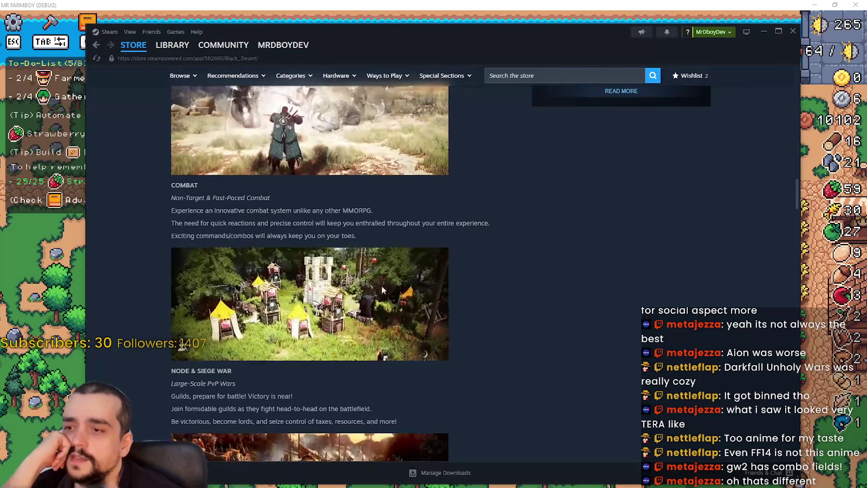
pyautogui.scroll(2, 539, 158)
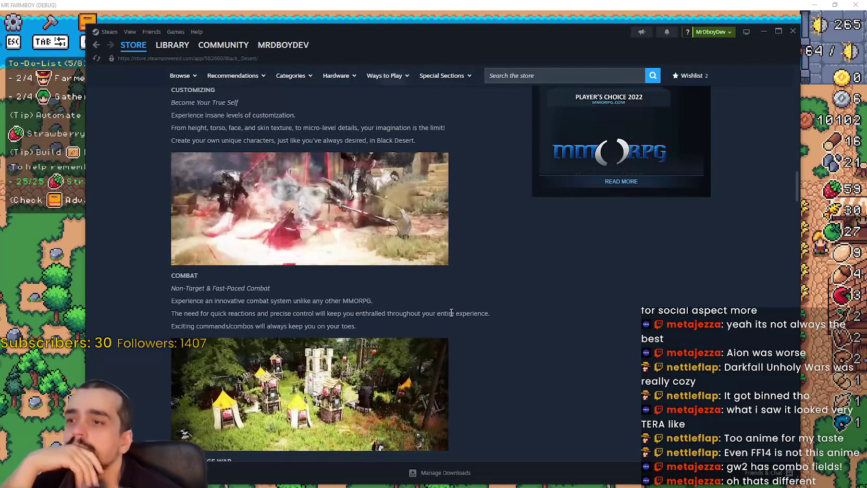
pyautogui.scroll(15, 437, 300)
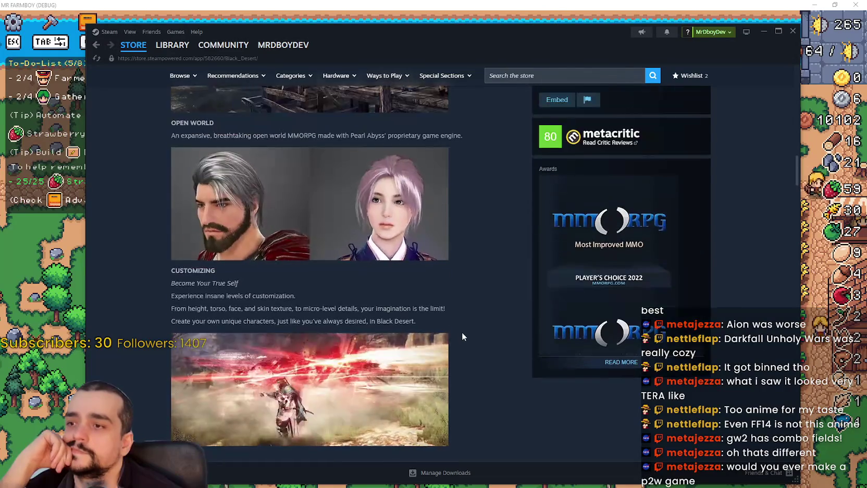
pyautogui.scroll(10, 443, 341)
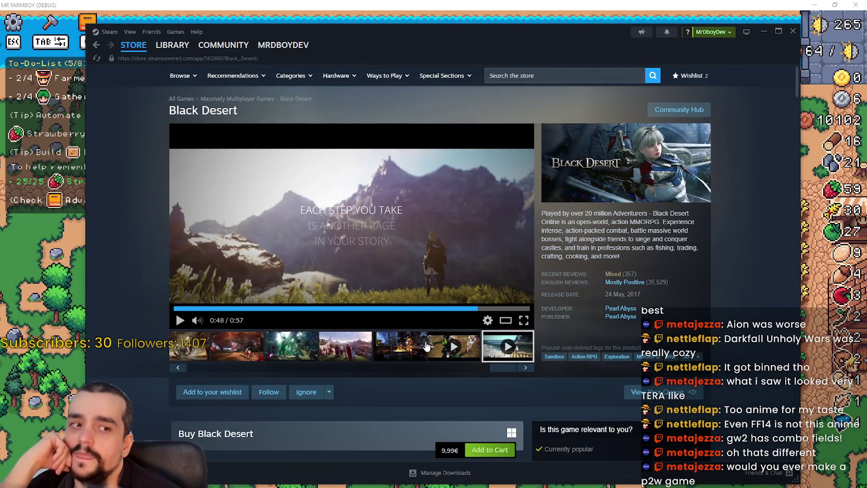
pyautogui.click(223, 45)
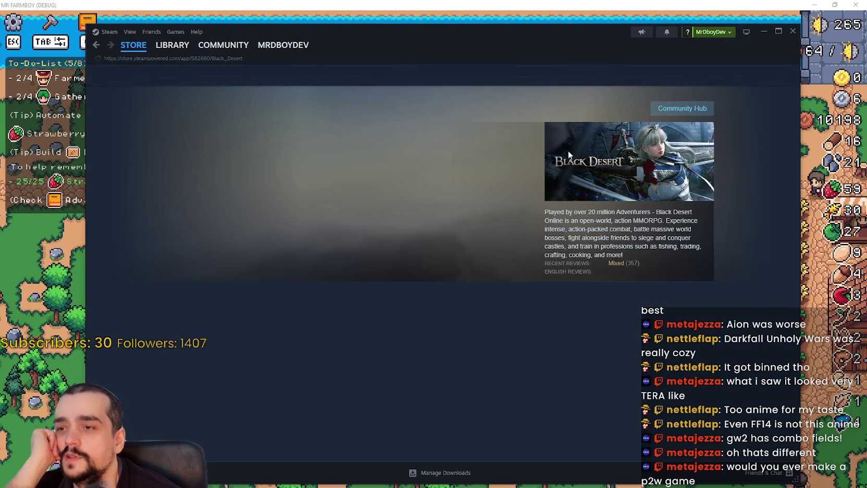
# Step: Return to the Steam store front page and scroll through its listings
pyautogui.click(137, 63)
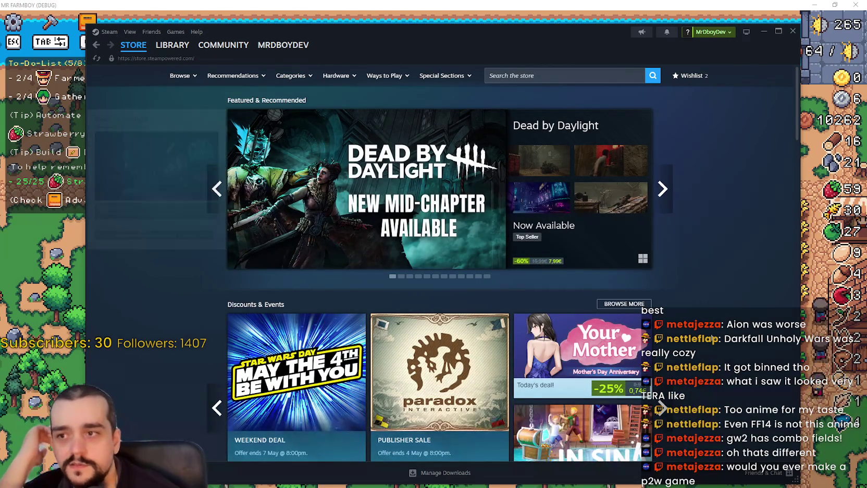
pyautogui.scroll(-3, 702, 349)
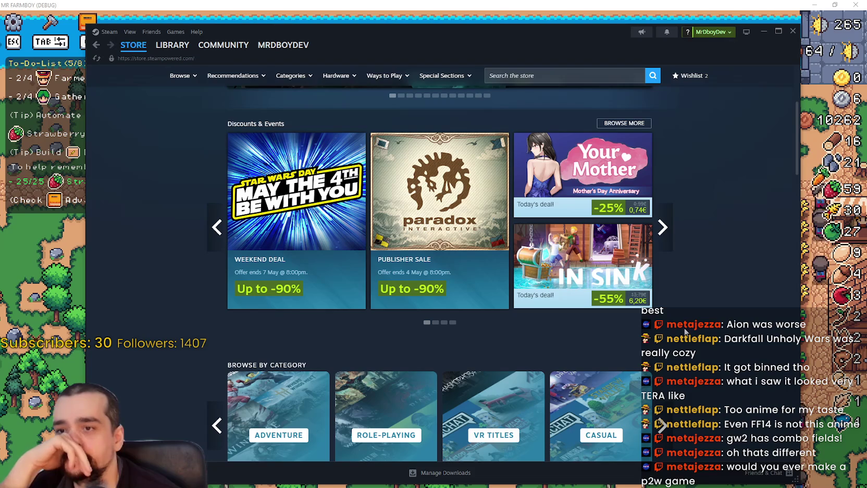
pyautogui.scroll(-3, 682, 330)
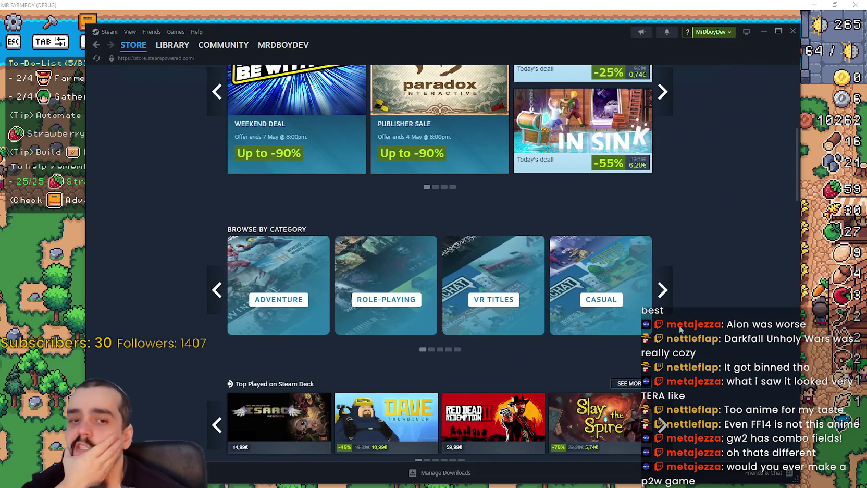
pyautogui.scroll(-2, 679, 327)
pyautogui.scroll(-5, 734, 294)
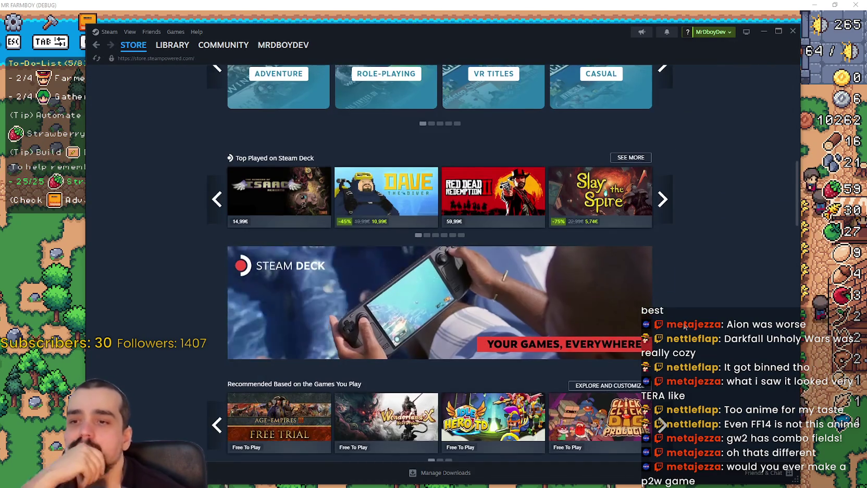
pyautogui.moveTo(796, 206)
pyautogui.mouseDown()
pyautogui.moveTo(783, 267)
pyautogui.moveTo(777, 229)
pyautogui.moveTo(699, 323)
pyautogui.moveTo(700, 366)
pyautogui.mouseUp()
pyautogui.scroll(-3, 670, 243)
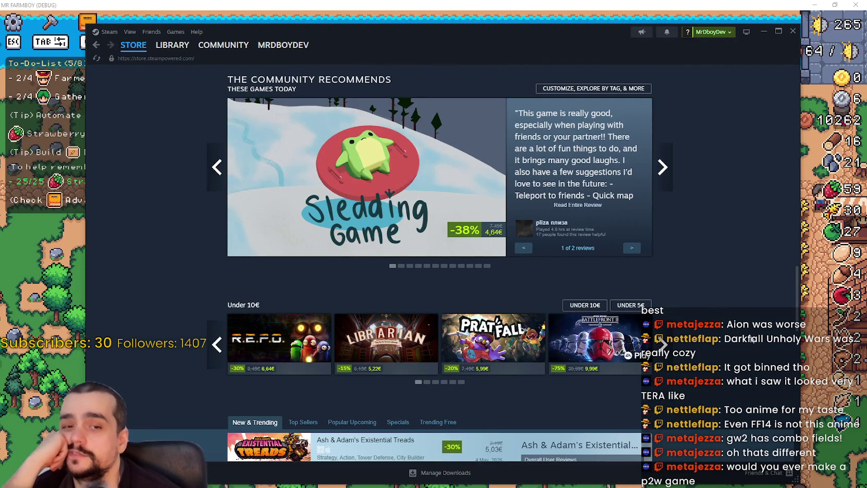
pyautogui.scroll(-3, 701, 283)
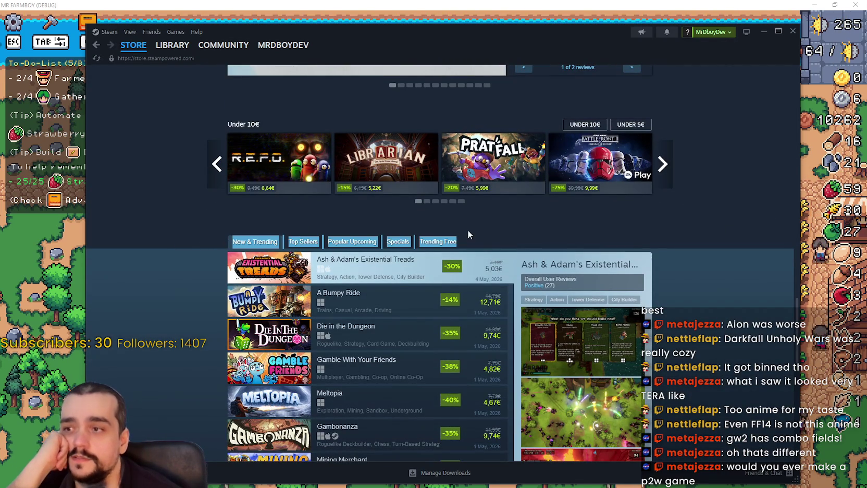
pyautogui.scroll(-4, 521, 407)
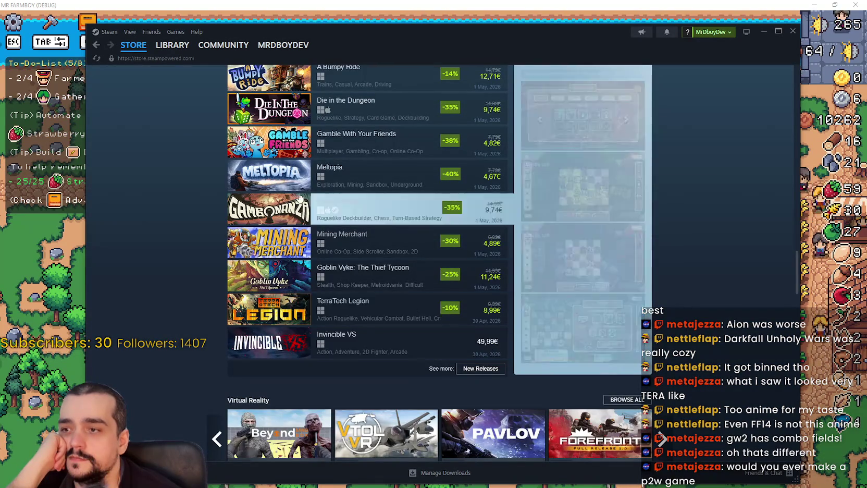
pyautogui.scroll(2, 521, 292)
pyautogui.scroll(-2, 675, 309)
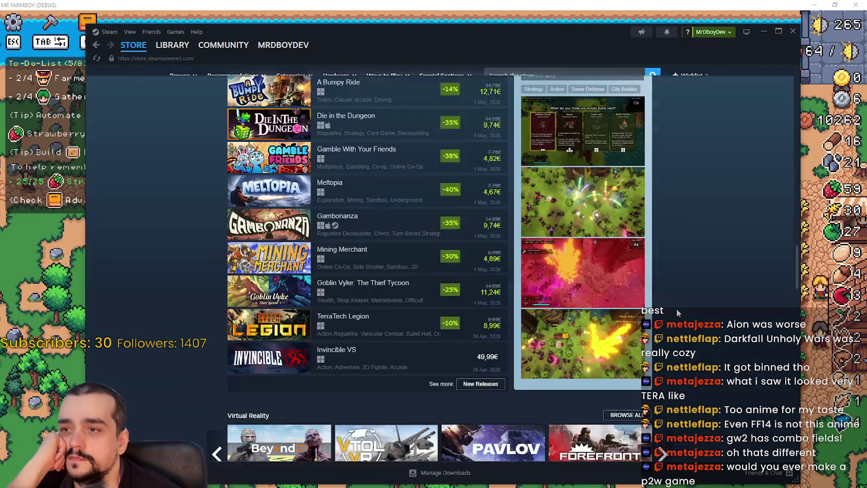
pyautogui.scroll(2, 678, 308)
pyautogui.scroll(-3, 689, 303)
pyautogui.scroll(1, 728, 280)
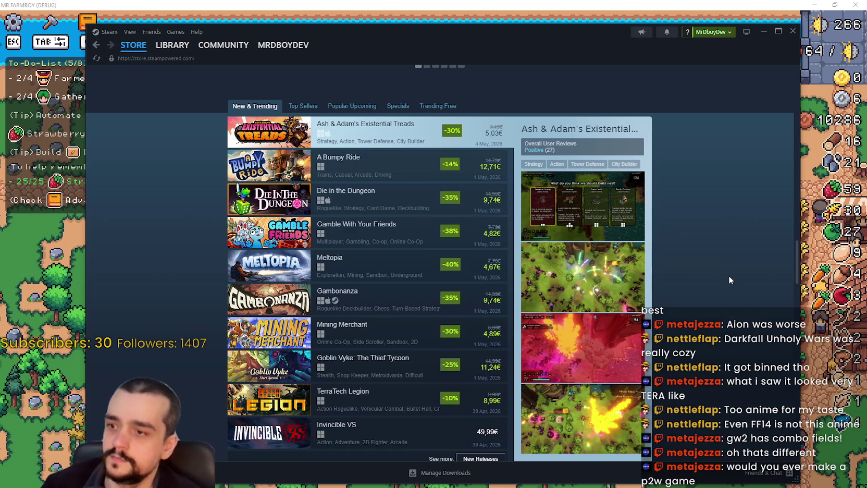
pyautogui.scroll(3, 722, 278)
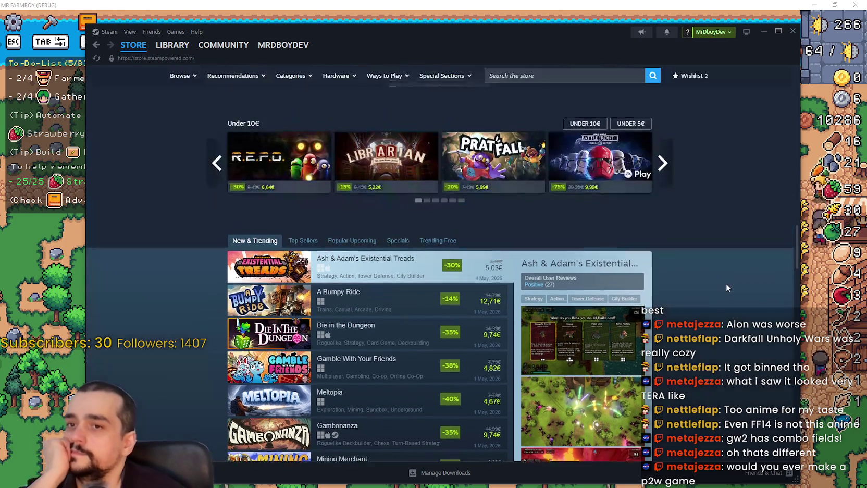
pyautogui.moveTo(794, 231)
pyautogui.mouseDown()
pyautogui.moveTo(791, 149)
pyautogui.moveTo(770, 93)
pyautogui.moveTo(778, 68)
pyautogui.mouseUp()
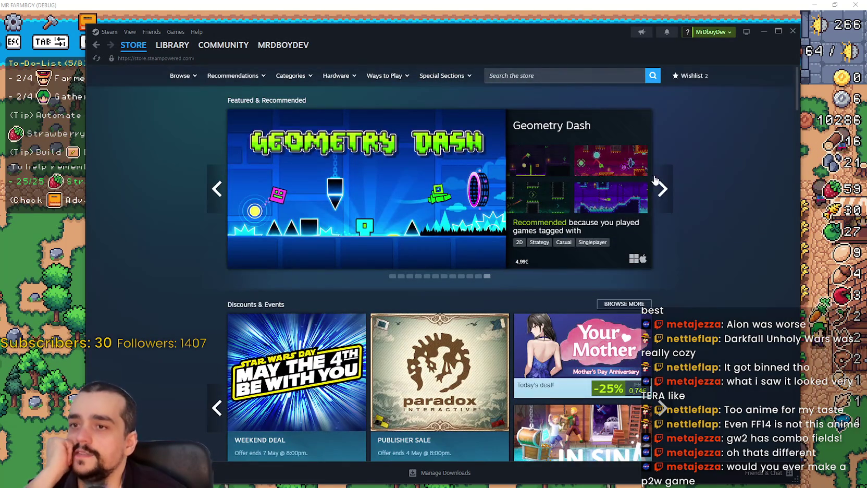
# Step: Advance the Featured & Recommended carousel three slides ahead
pyautogui.click(661, 194)
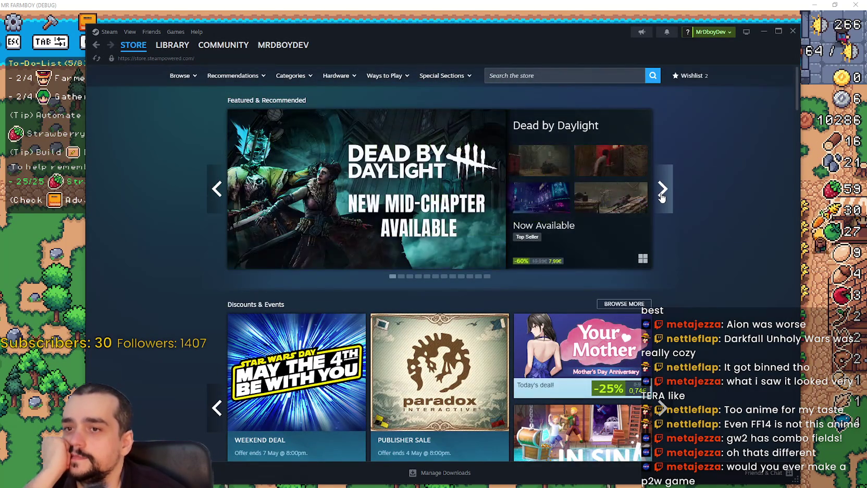
pyautogui.doubleClick(661, 194)
pyautogui.moveTo(149, 53)
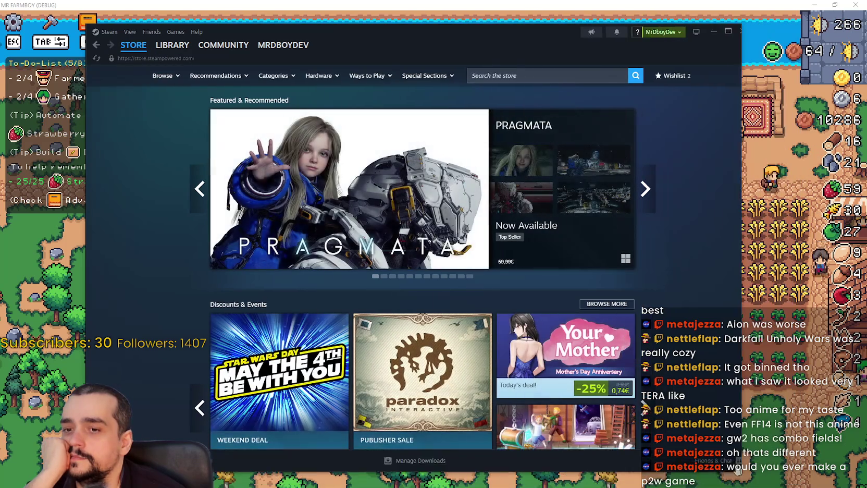
# Step: Shrink the Steam window and page forward through the Discounts & Events offers
pyautogui.moveTo(793, 484)
pyautogui.mouseDown()
pyautogui.moveTo(634, 453)
pyautogui.moveTo(628, 463)
pyautogui.mouseUp()
pyautogui.scroll(-2, 569, 355)
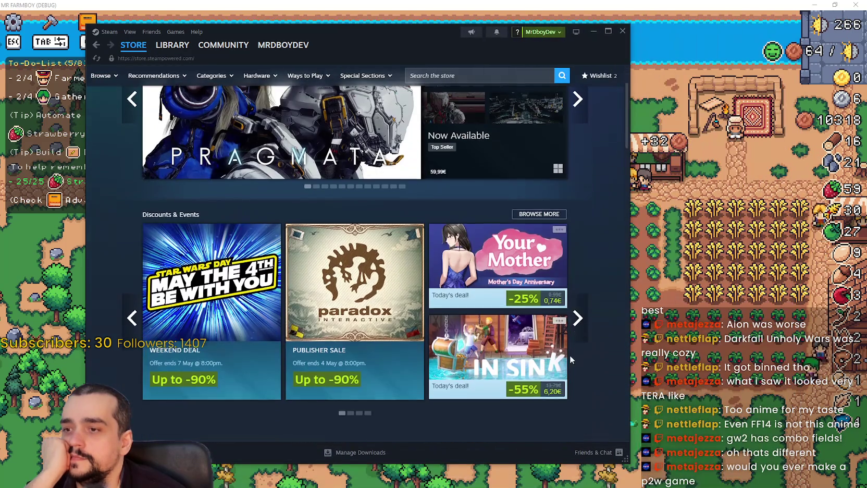
pyautogui.click(579, 308)
pyautogui.click(582, 306)
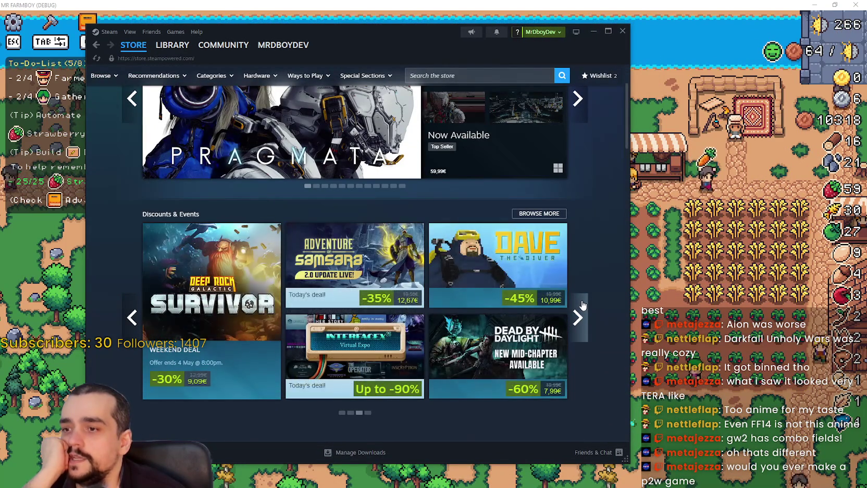
pyautogui.click(582, 306)
pyautogui.click(582, 306)
# Step: Page back and forth through the discount offers, then reload the store front page
pyautogui.click(132, 317)
pyautogui.click(132, 317)
pyautogui.click(124, 332)
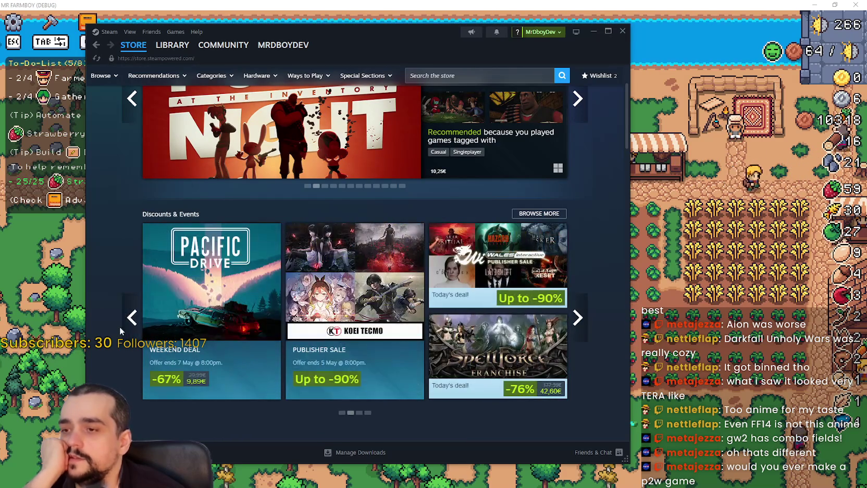
pyautogui.click(580, 332)
pyautogui.click(580, 329)
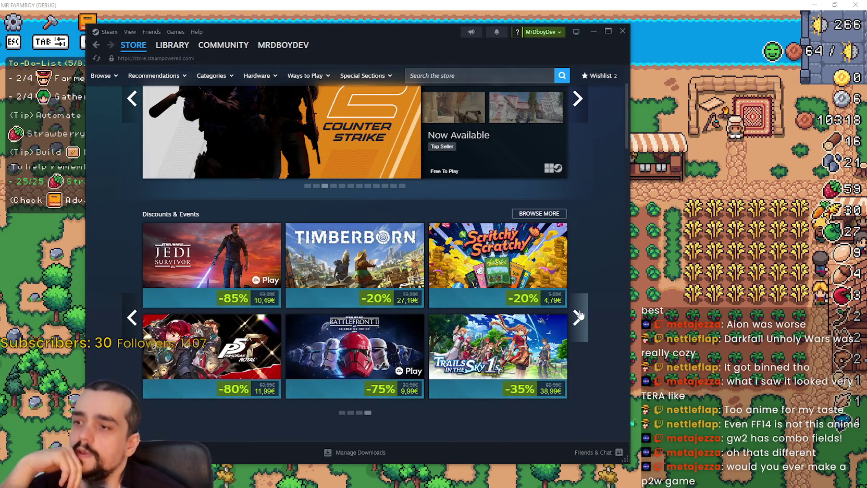
pyautogui.click(580, 314)
pyautogui.click(580, 314)
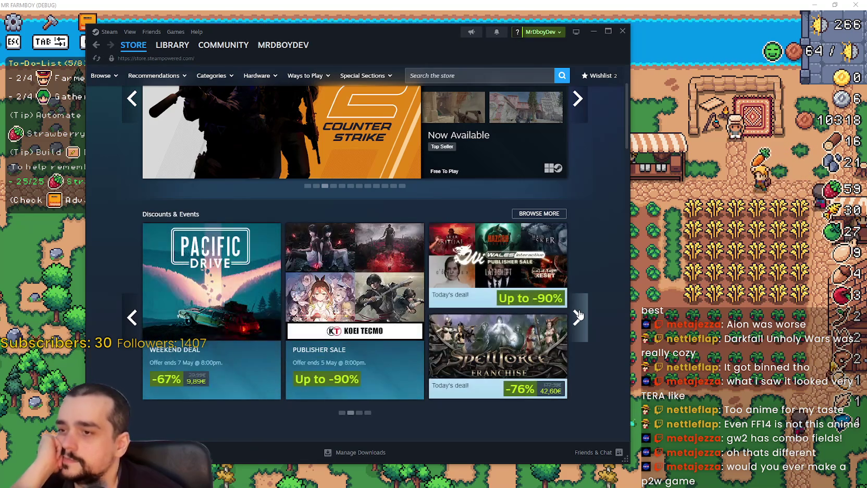
pyautogui.click(577, 318)
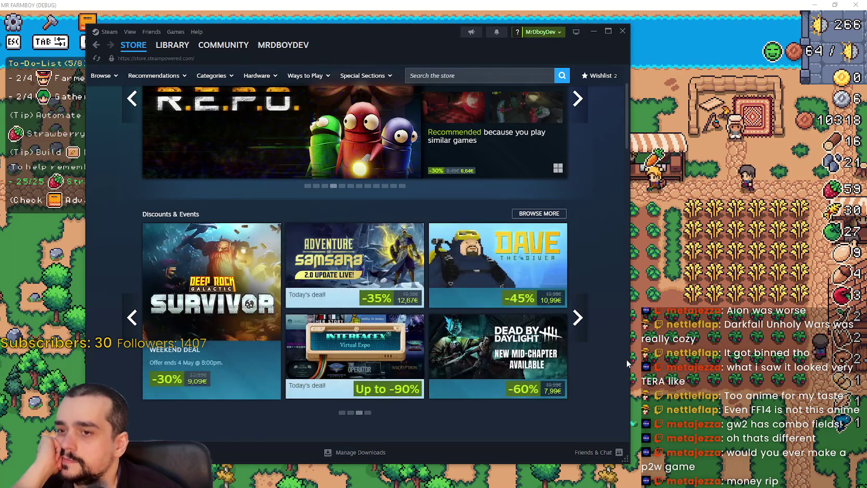
pyautogui.scroll(2, 612, 371)
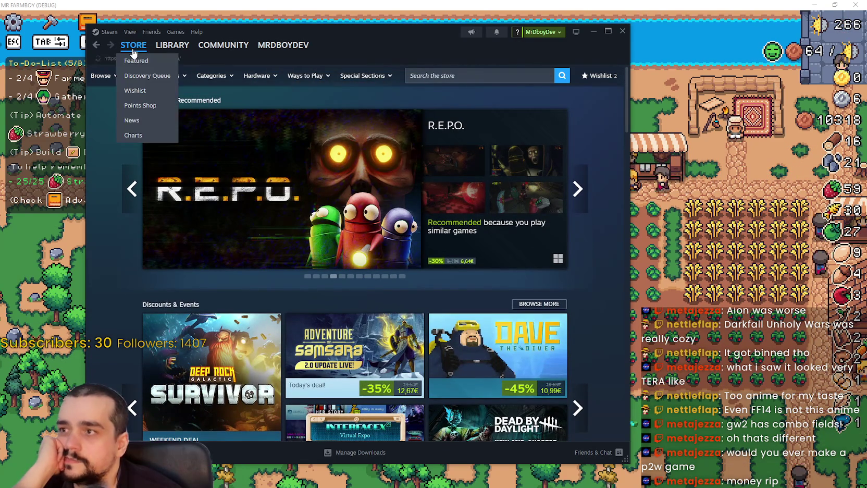
pyautogui.click(133, 46)
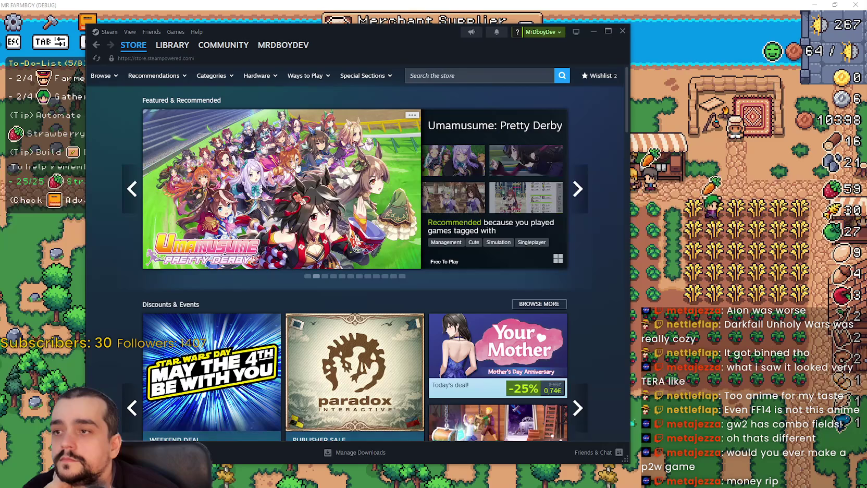
# Step: Open the Umamusume: Pretty Derby store page and pause, then resume its trailer
pyautogui.click(308, 188)
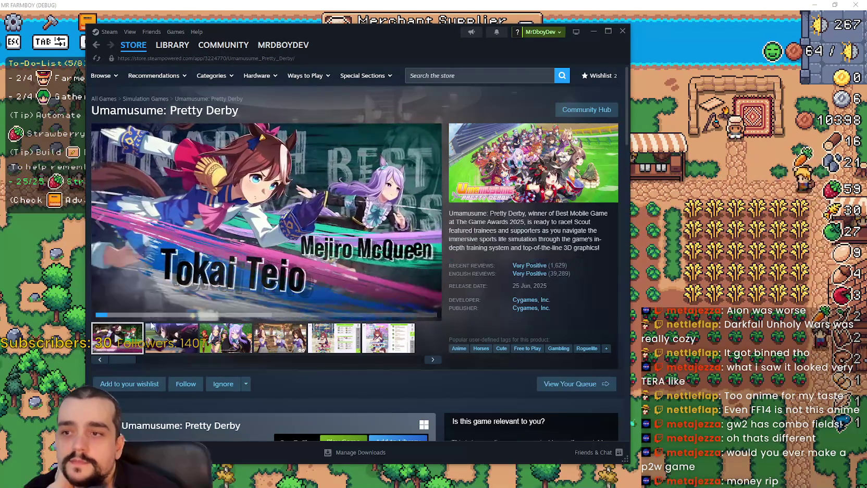
pyautogui.moveTo(594, 277)
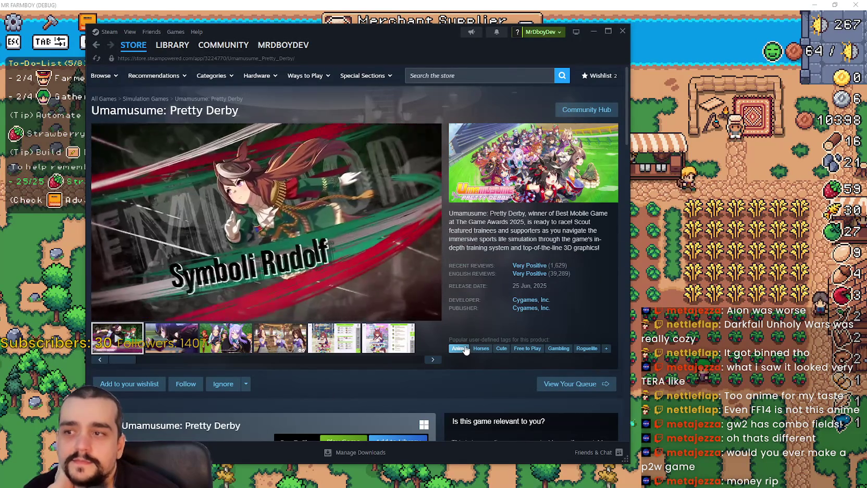
pyautogui.click(315, 170)
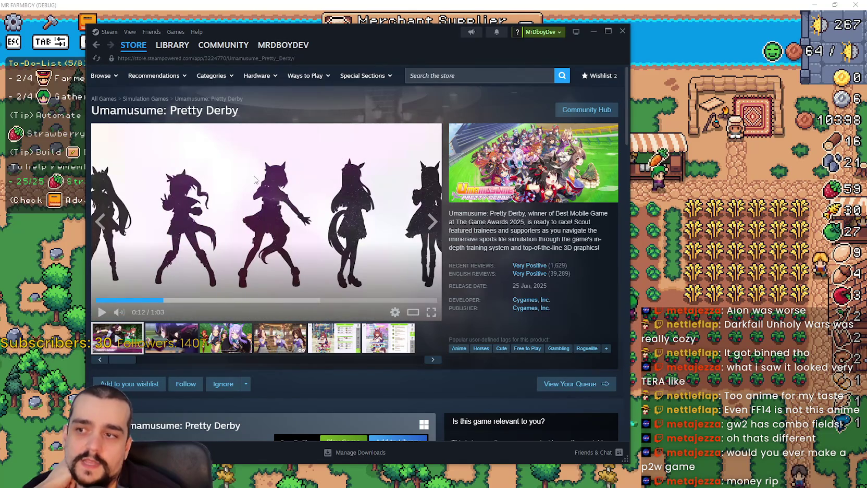
pyautogui.click(368, 211)
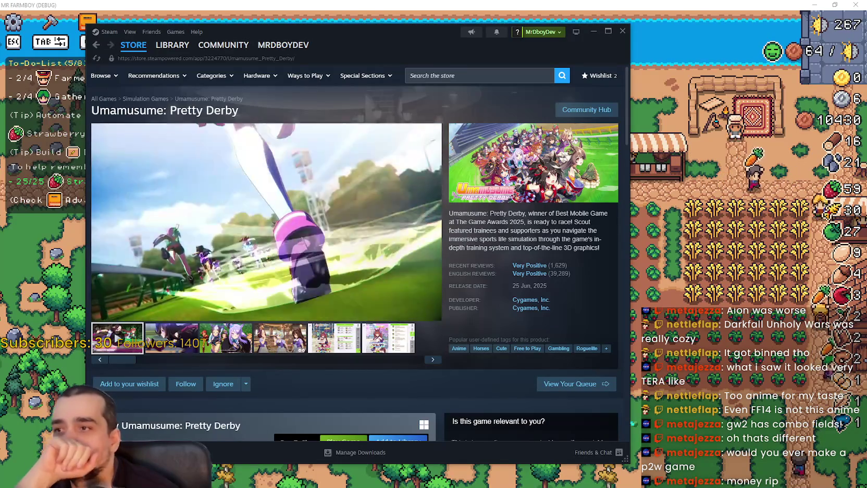
pyautogui.scroll(-3, 298, 231)
# Step: View the screenshots enlarged, step through them, close the viewer, and scroll to About This Game
pyautogui.click(323, 206)
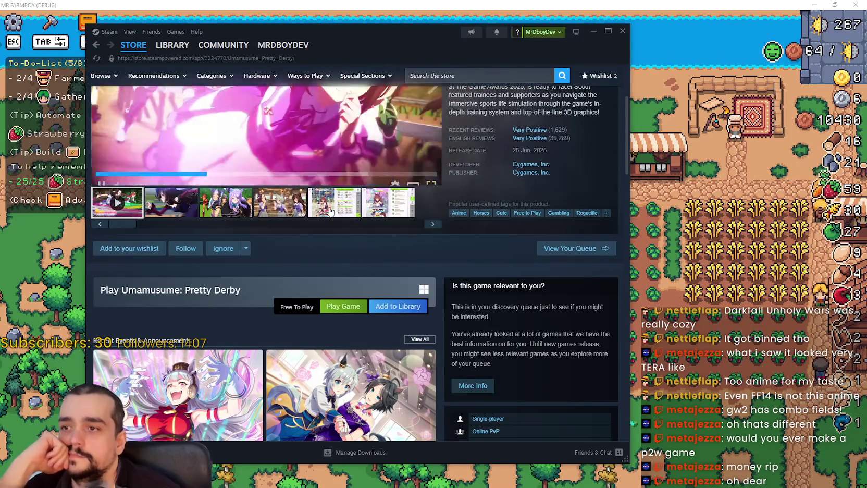
pyautogui.click(323, 157)
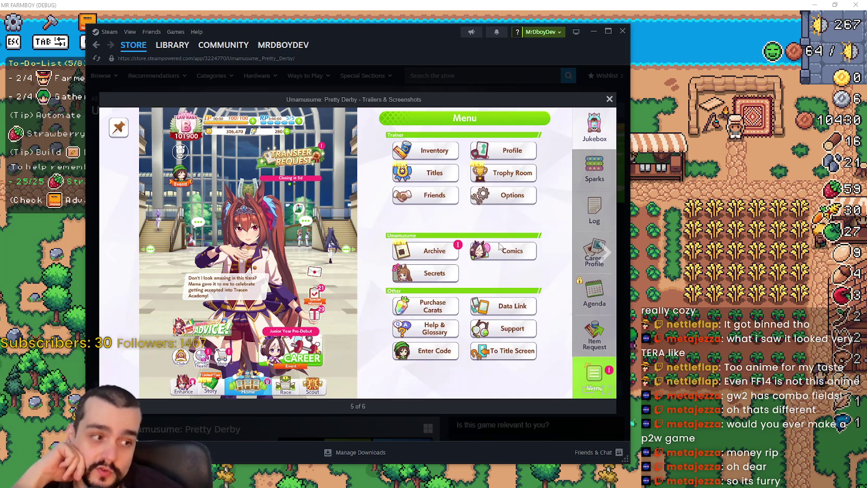
pyautogui.click(588, 274)
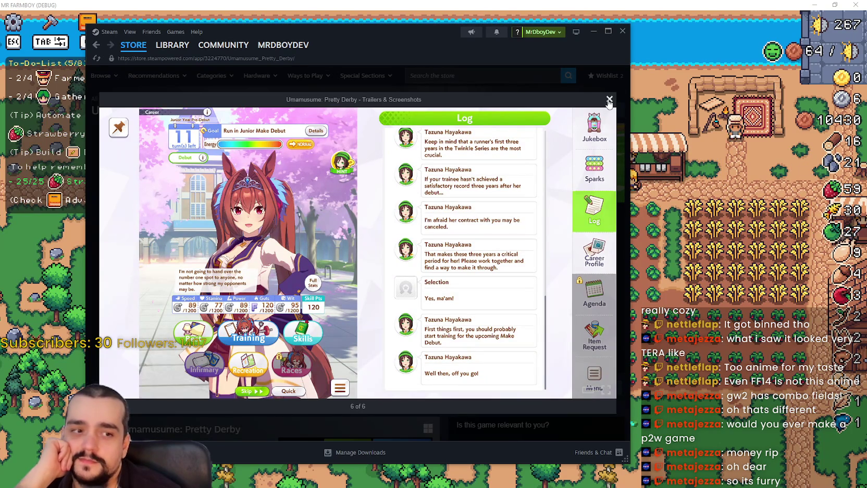
pyautogui.click(600, 257)
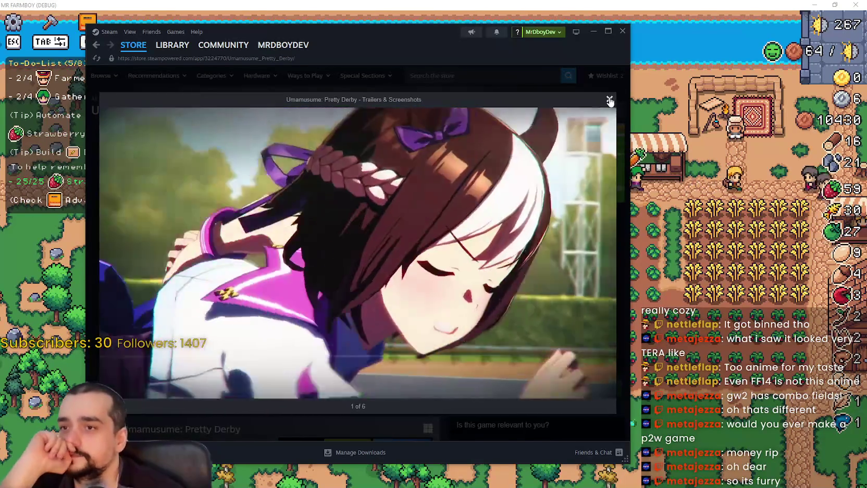
pyautogui.click(605, 100)
pyautogui.scroll(-8, 282, 323)
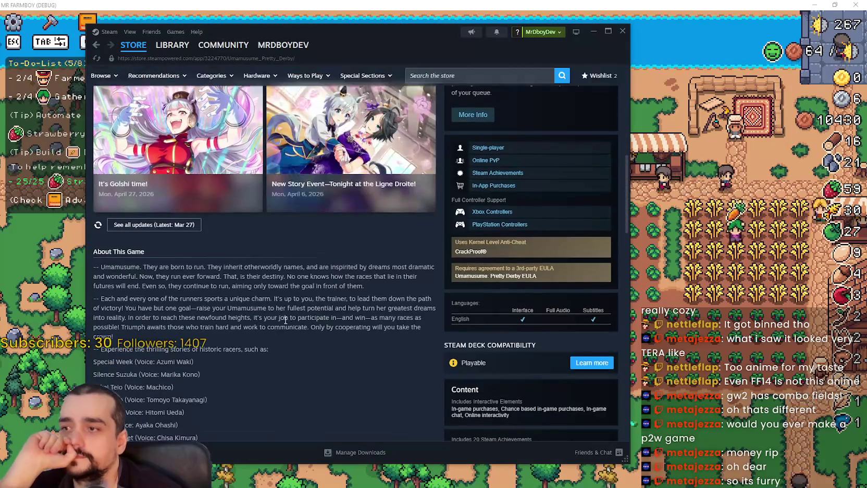
# Step: Open the It's Golshi time! event and scroll through the Umamusume event posts
pyautogui.click(178, 148)
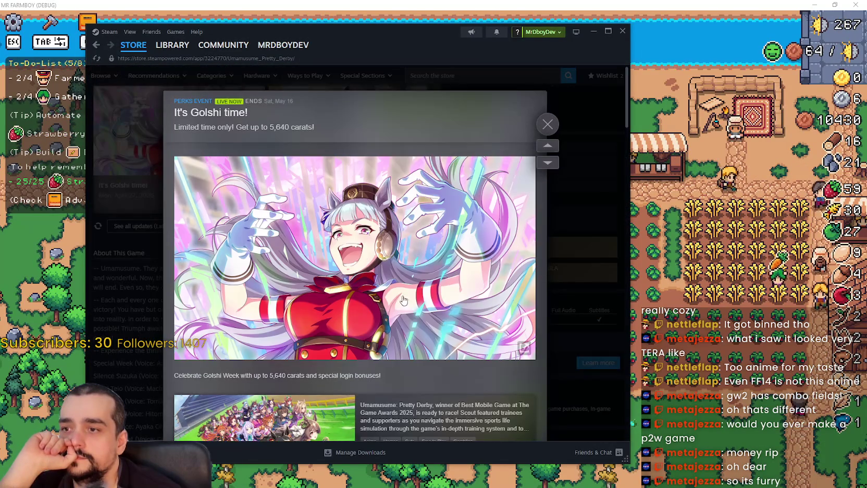
pyautogui.scroll(-3, 424, 284)
pyautogui.scroll(-2, 439, 298)
pyautogui.scroll(2, 446, 310)
pyautogui.scroll(-6, 433, 302)
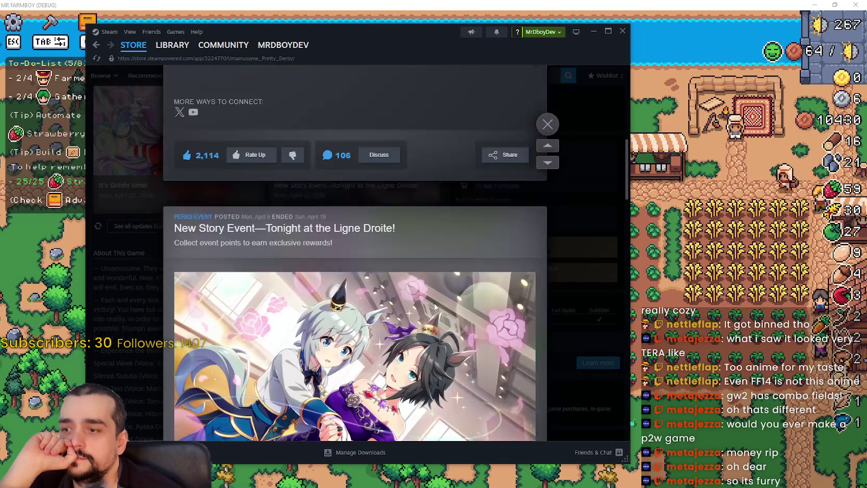
pyautogui.scroll(-8, 435, 306)
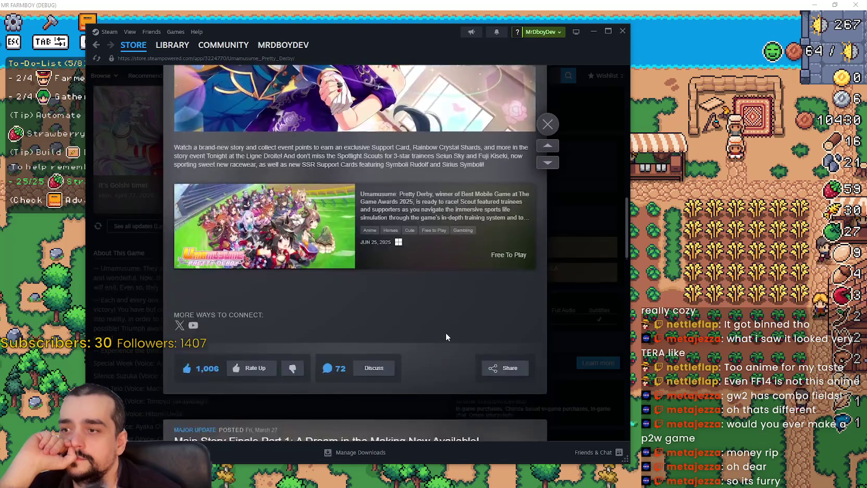
pyautogui.scroll(-4, 461, 350)
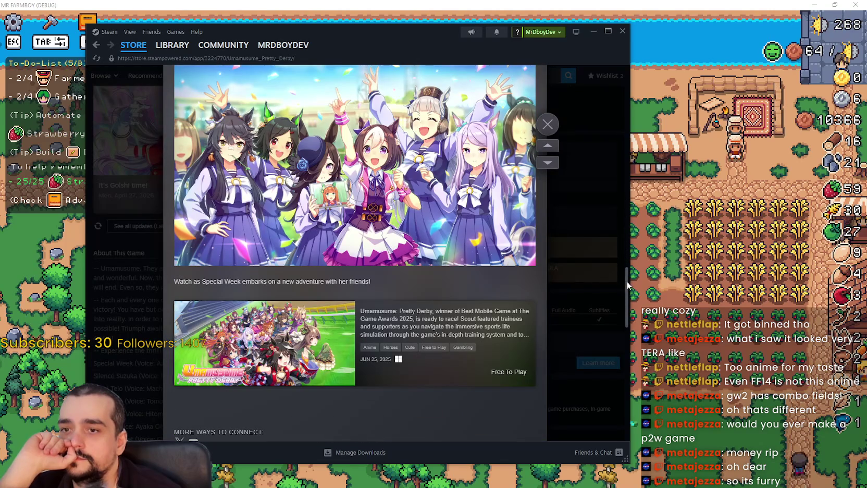
pyautogui.scroll(-8, 626, 295)
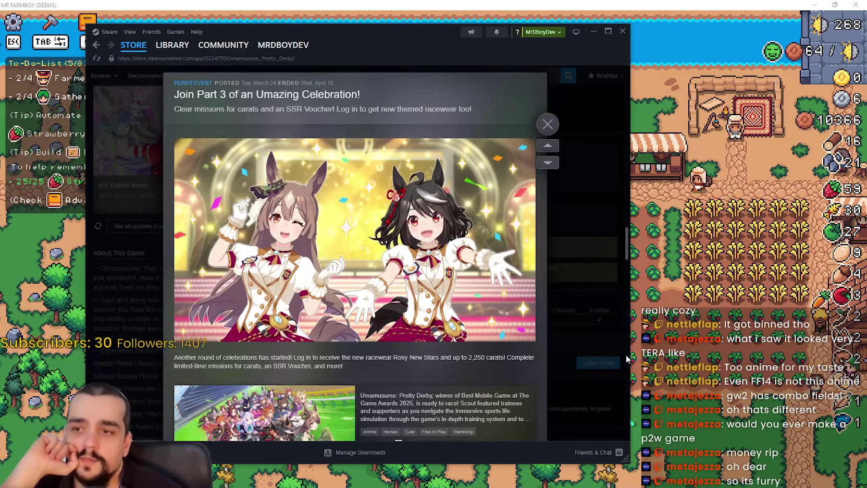
pyautogui.scroll(-15, 626, 358)
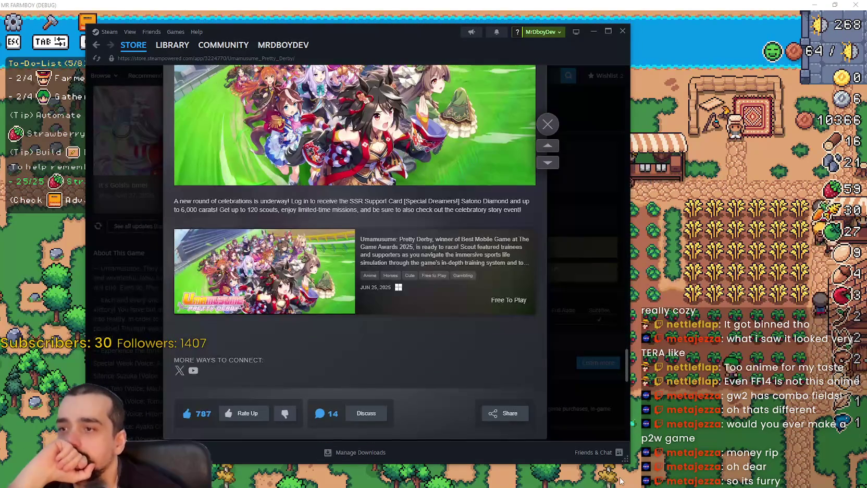
pyautogui.scroll(-2, 623, 460)
pyautogui.scroll(-5, 622, 376)
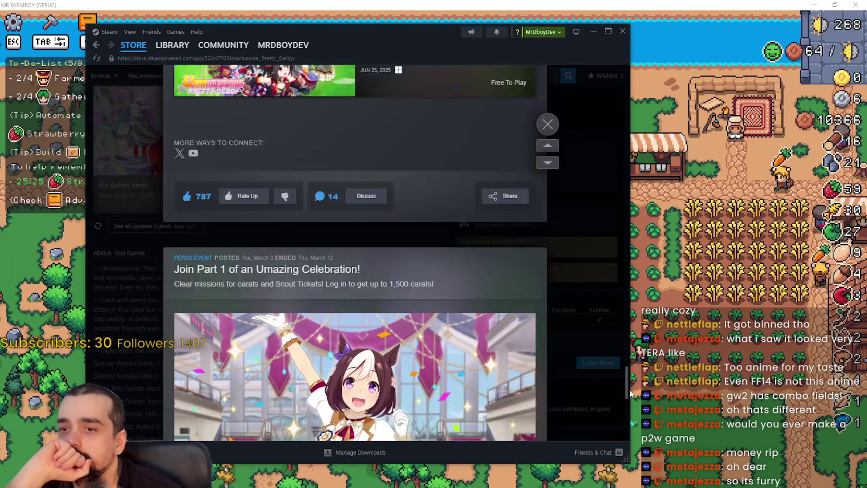
pyautogui.scroll(10, 627, 348)
pyautogui.scroll(5, 594, 175)
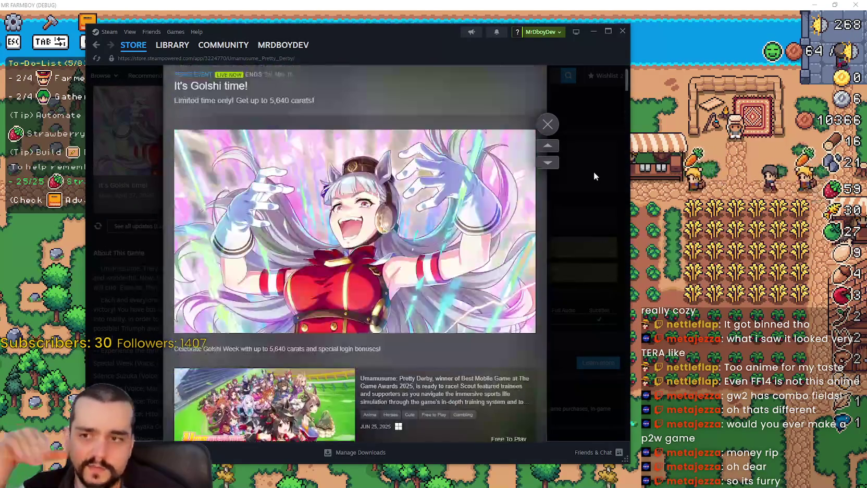
# Step: Close the event overlay, go to the Steam Library, and switch back to MR FARMBOY
pyautogui.click(547, 124)
pyautogui.scroll(5, 330, 284)
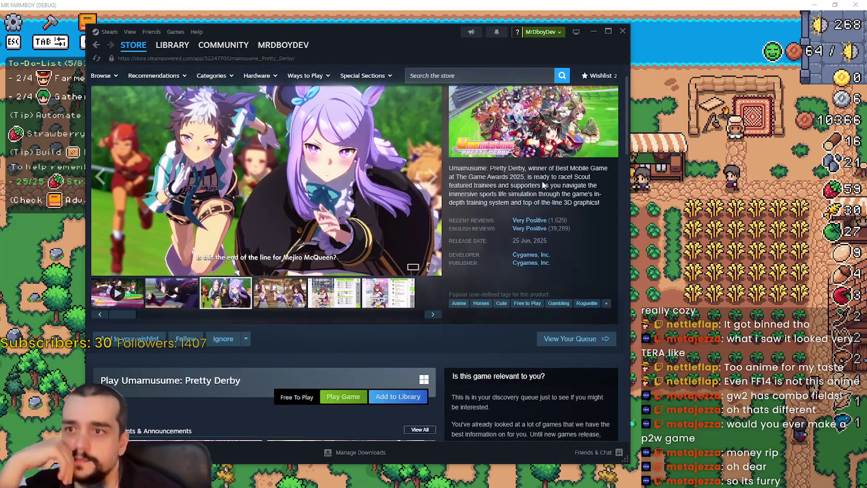
pyautogui.scroll(2, 451, 185)
pyautogui.click(172, 45)
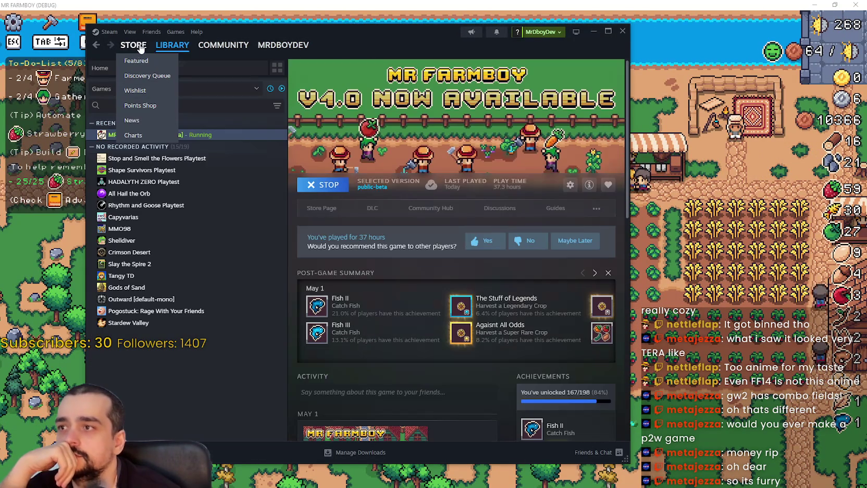
pyautogui.hotkey('alt', 'Tab')
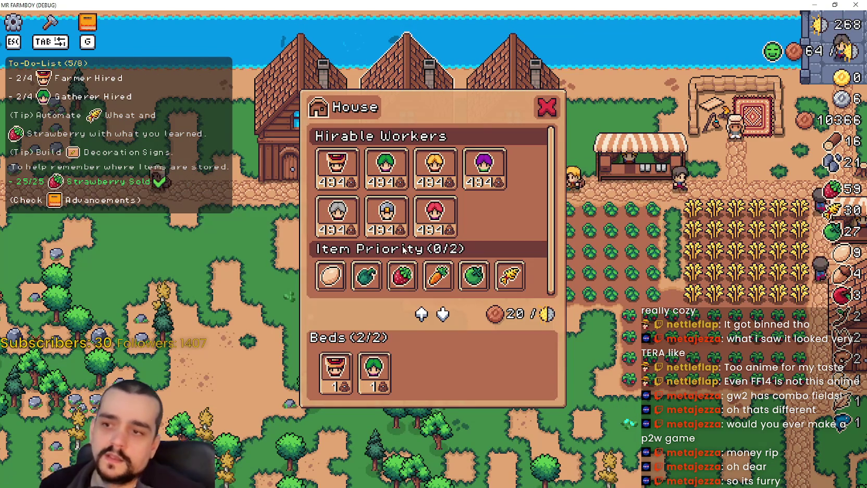
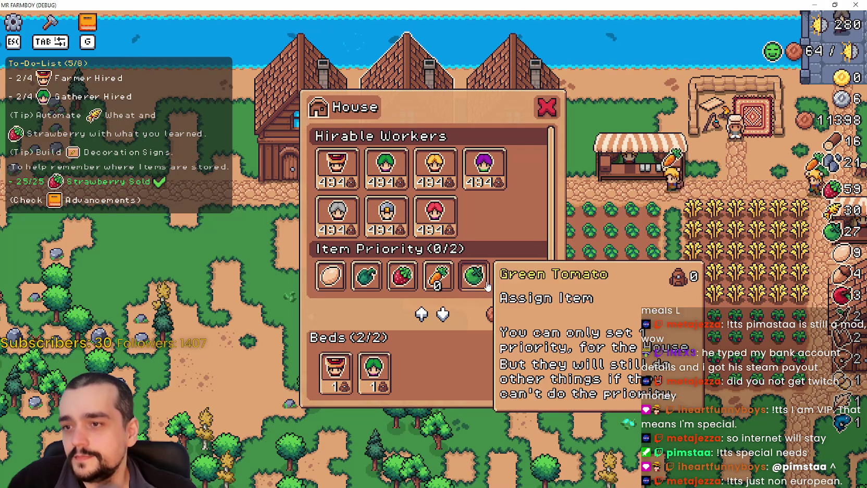
# Step: Give the Green Tomato, Wheat and Strawberry numbered priorities in the House panel
pyautogui.click(509, 276)
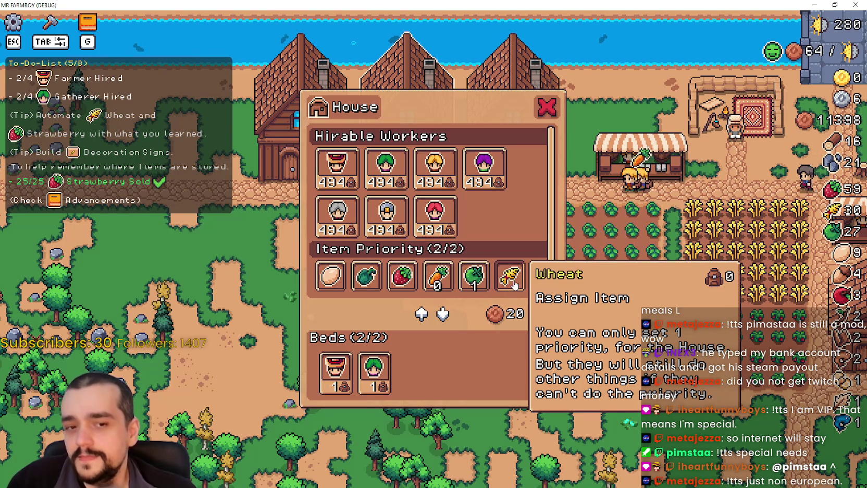
pyautogui.click(524, 282)
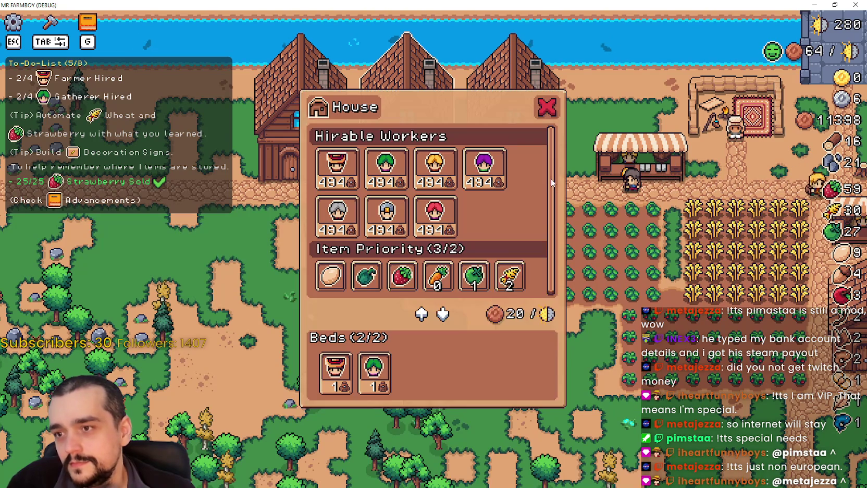
pyautogui.click(417, 283)
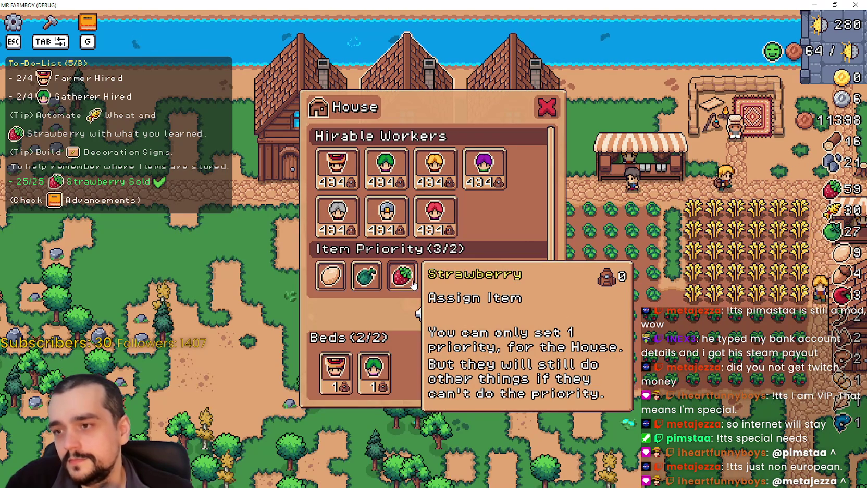
# Step: Reopen the House panel, prioritise the green pepper and Egg, then click the Egg slot again
pyautogui.click(659, 296)
pyautogui.click(658, 297)
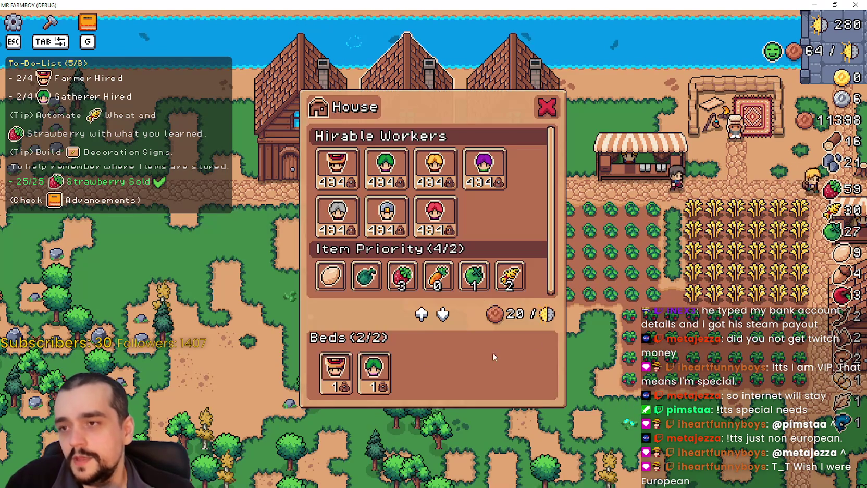
pyautogui.click(634, 346)
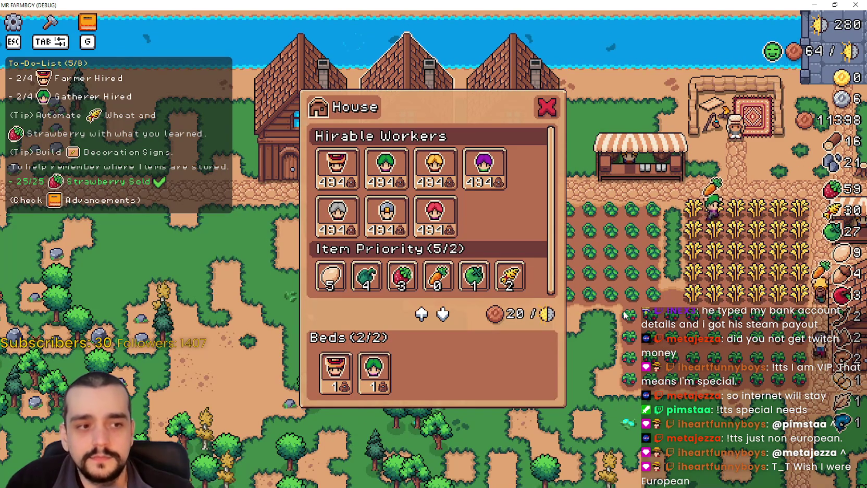
pyautogui.click(514, 260)
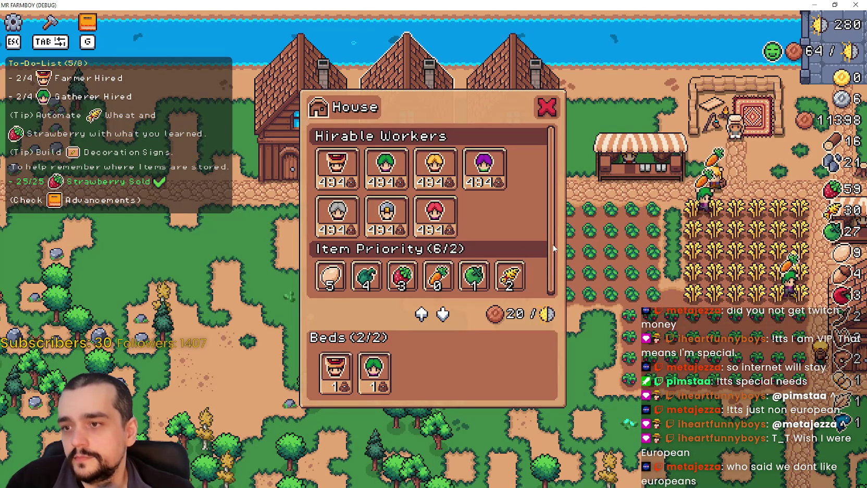
pyautogui.click(331, 275)
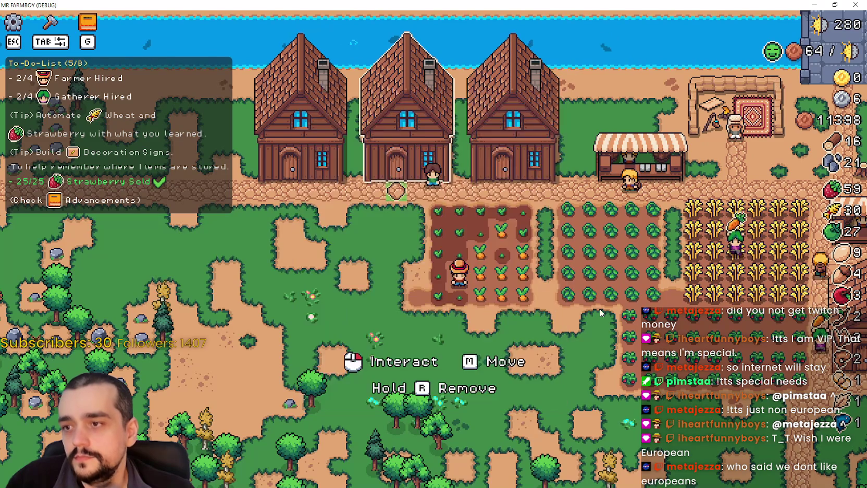
# Step: Unassign the green pepper, Strawberry, Wheat and remaining priorities, then switch back to the Godot editor
pyautogui.click(369, 280)
pyautogui.click(440, 284)
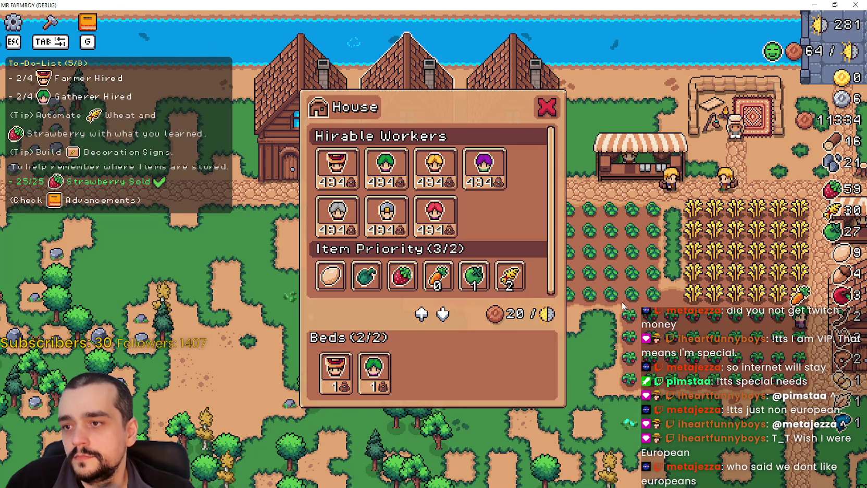
pyautogui.click(438, 276)
pyautogui.click(473, 277)
pyautogui.click(509, 280)
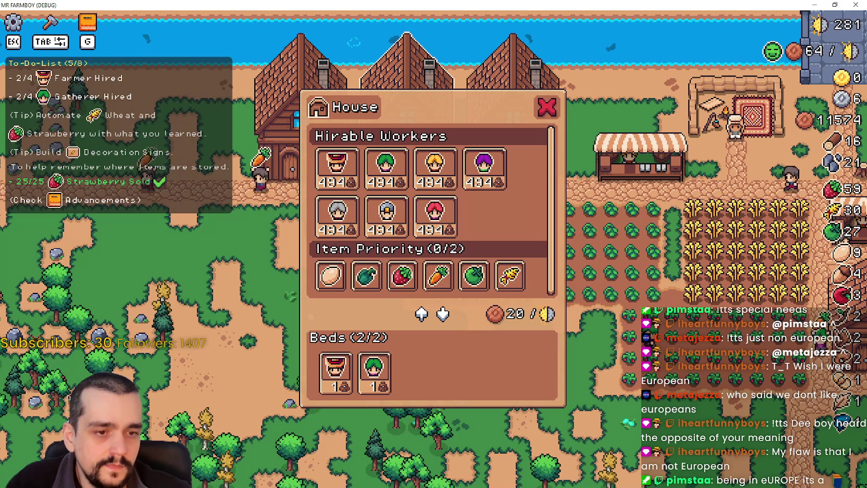
pyautogui.hotkey('alt', 'Tab')
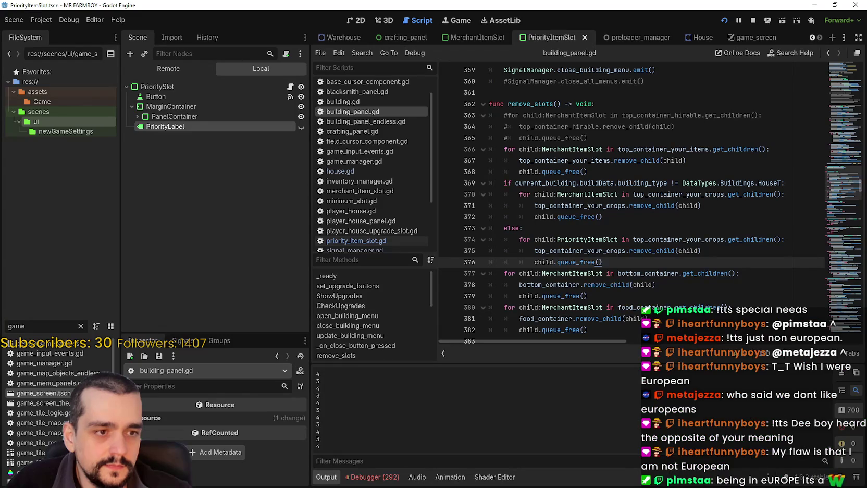
pyautogui.click(562, 228)
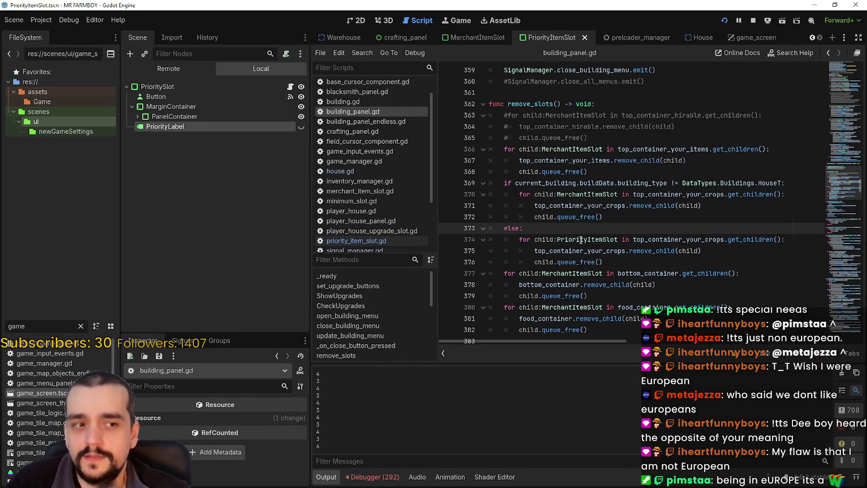
pyautogui.click(635, 217)
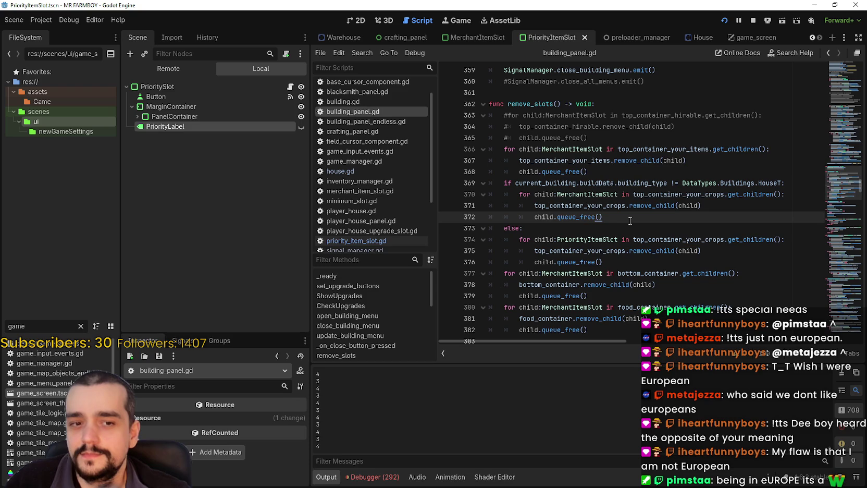
pyautogui.scroll(2, 628, 223)
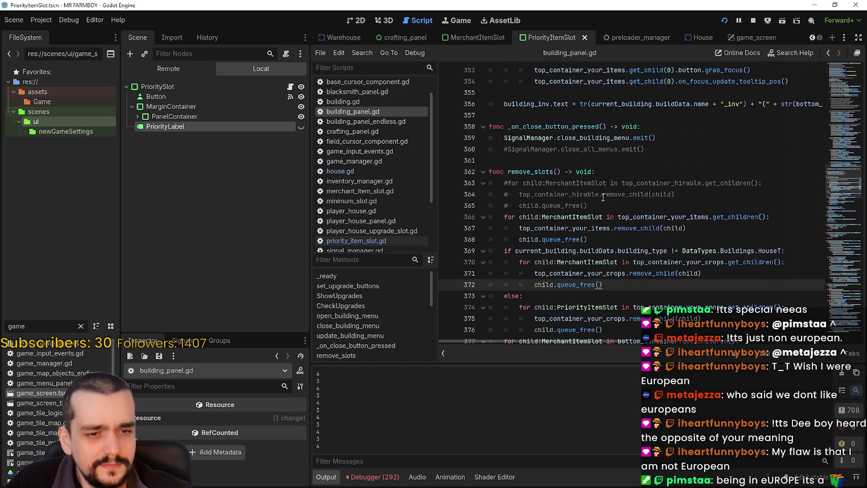
pyautogui.scroll(1, 603, 197)
pyautogui.scroll(3, 586, 208)
pyautogui.click(566, 230)
pyautogui.scroll(1, 583, 250)
pyautogui.click(844, 175)
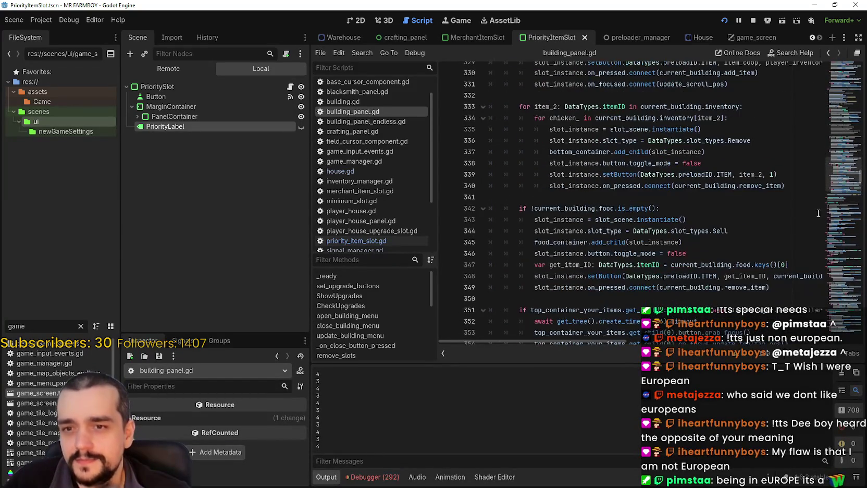
pyautogui.moveTo(844, 174)
pyautogui.mouseDown()
pyautogui.moveTo(847, 271)
pyautogui.moveTo(839, 248)
pyautogui.mouseUp()
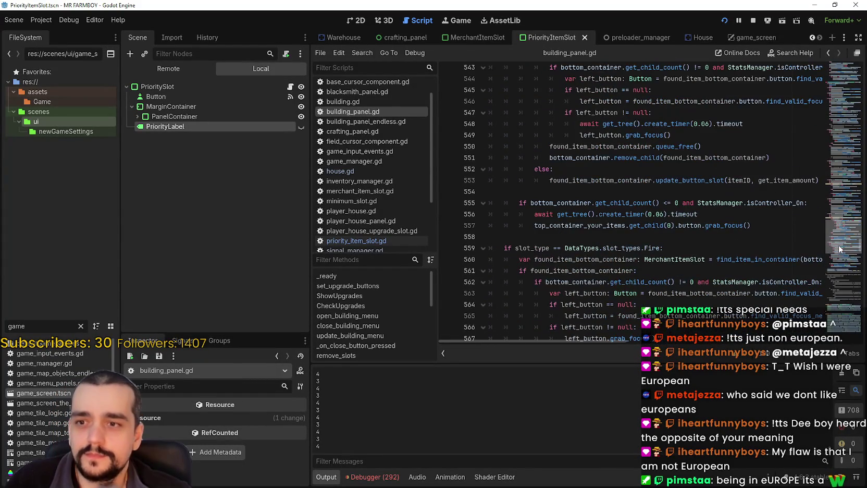
# Step: In update_house_menu_slots, select lines 416–419 that show the priority label and set its text
pyautogui.scroll(6, 632, 218)
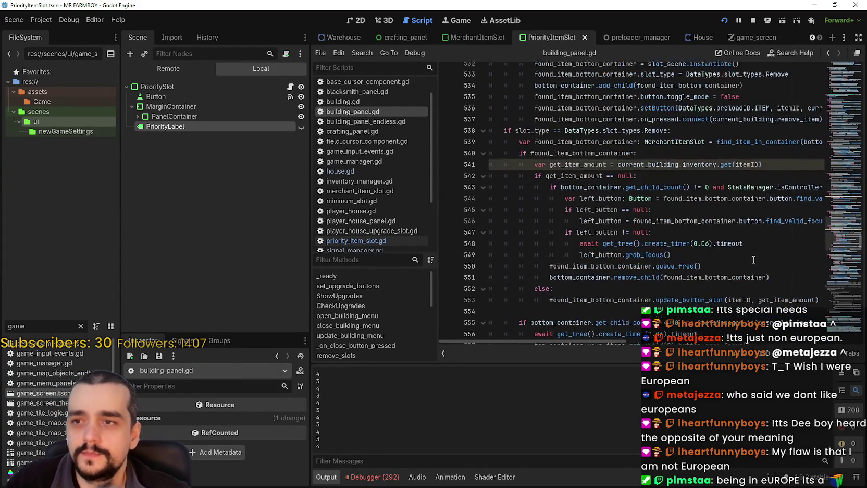
pyautogui.scroll(3, 638, 211)
pyautogui.moveTo(841, 232); pyautogui.dragTo(836, 191)
pyautogui.scroll(-1, 600, 177)
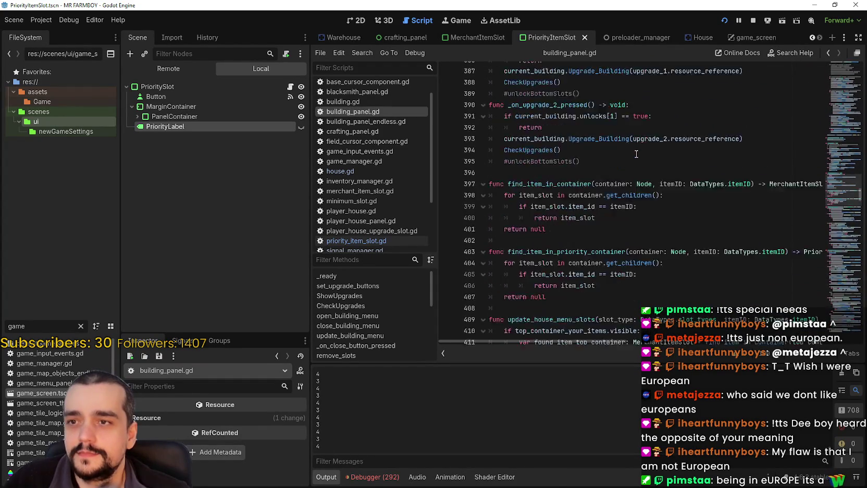
pyautogui.click(599, 171)
pyautogui.scroll(4, 599, 183)
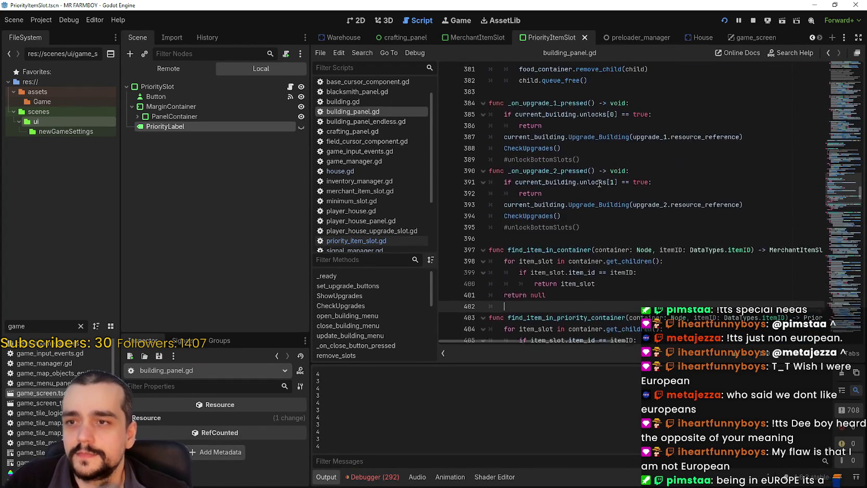
pyautogui.scroll(-3, 544, 168)
pyautogui.scroll(-3, 554, 194)
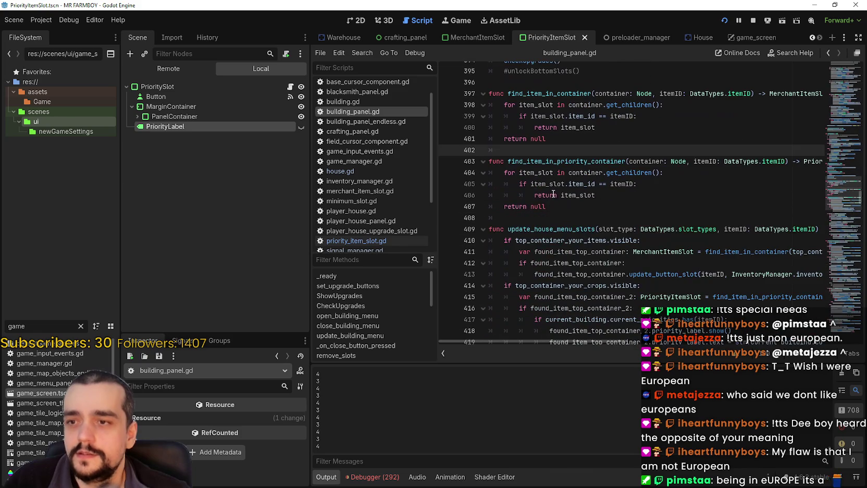
pyautogui.click(598, 218)
pyautogui.scroll(-3, 603, 209)
pyautogui.moveTo(573, 251)
pyautogui.mouseDown()
pyautogui.moveTo(475, 218)
pyautogui.moveTo(471, 186)
pyautogui.moveTo(478, 202)
pyautogui.mouseUp()
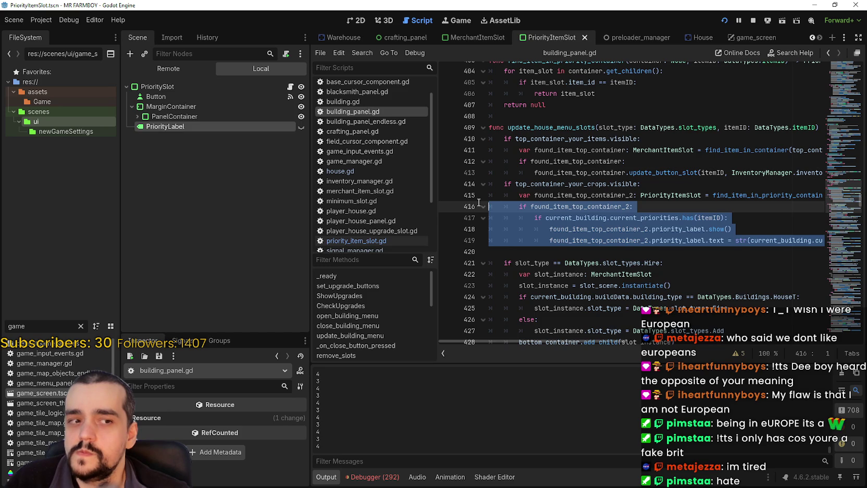